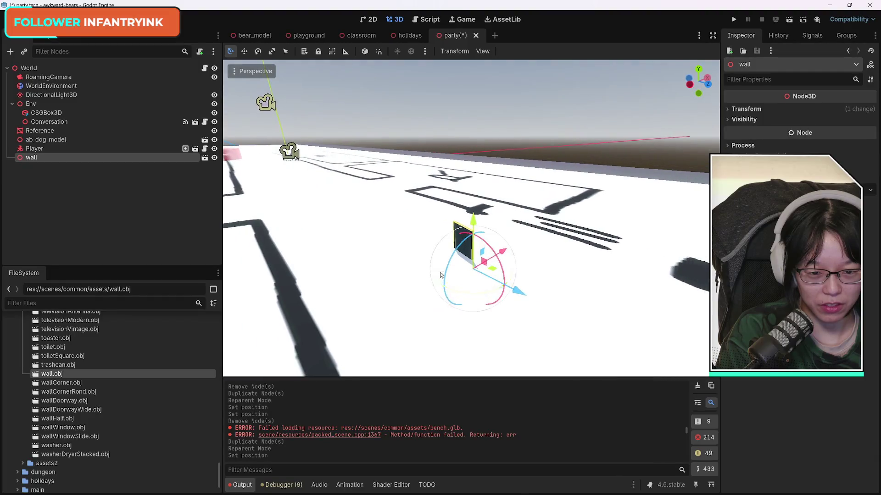
Move the wall piece onto a dark floor-plan line beside the dog, then hide Reference.
mouse_move(520, 295)
mouse_down()
mouse_move(465, 242)
mouse_move(513, 265)
mouse_move(304, 282)
mouse_move(557, 250)
mouse_move(509, 263)
mouse_up()
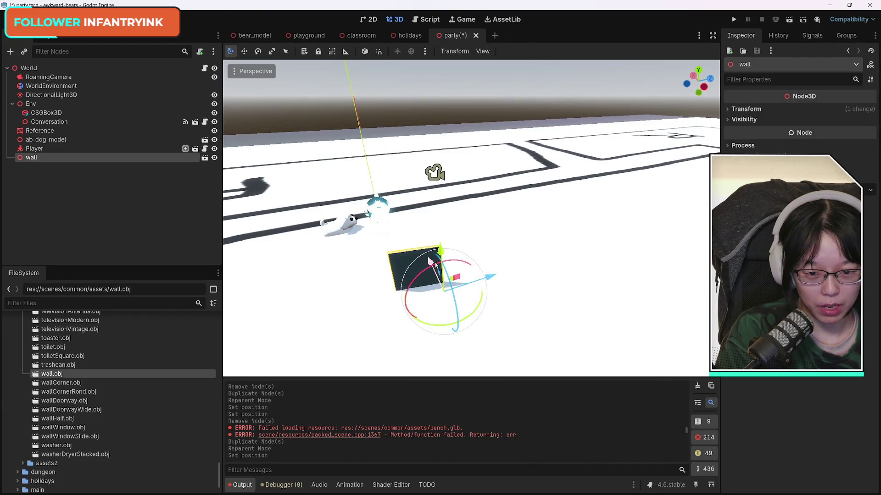
drag(431, 262, 381, 201)
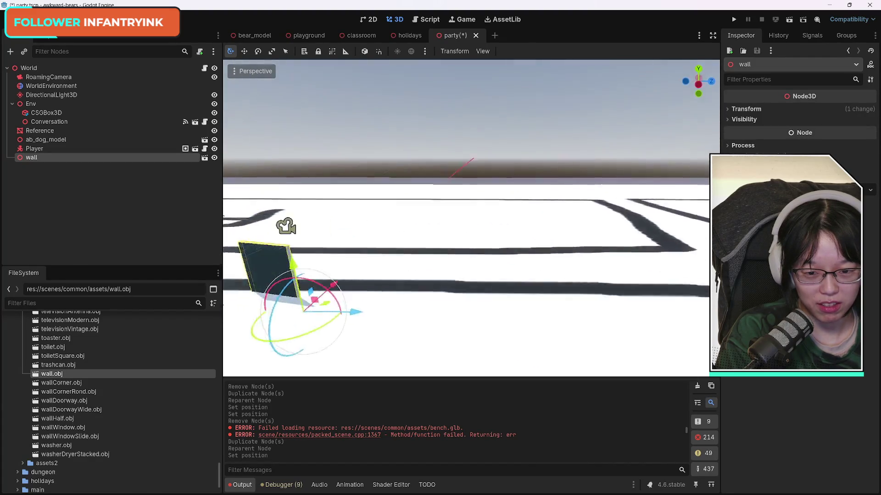
key(s)
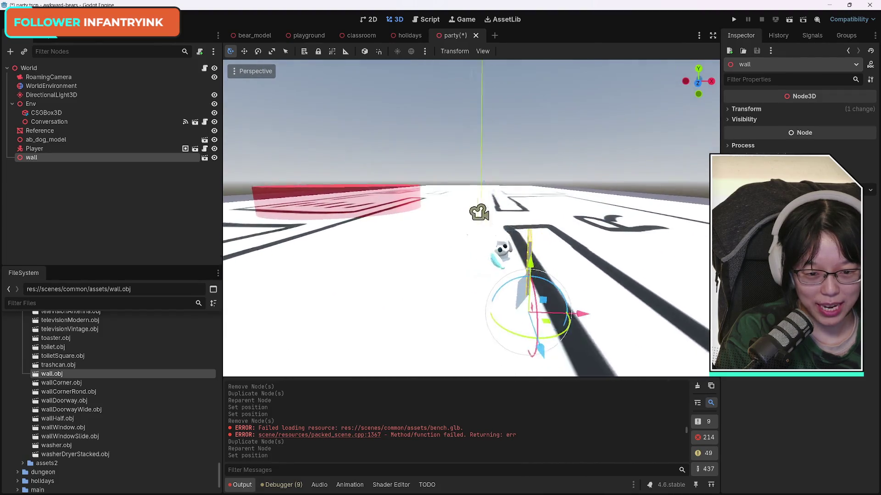
key(w)
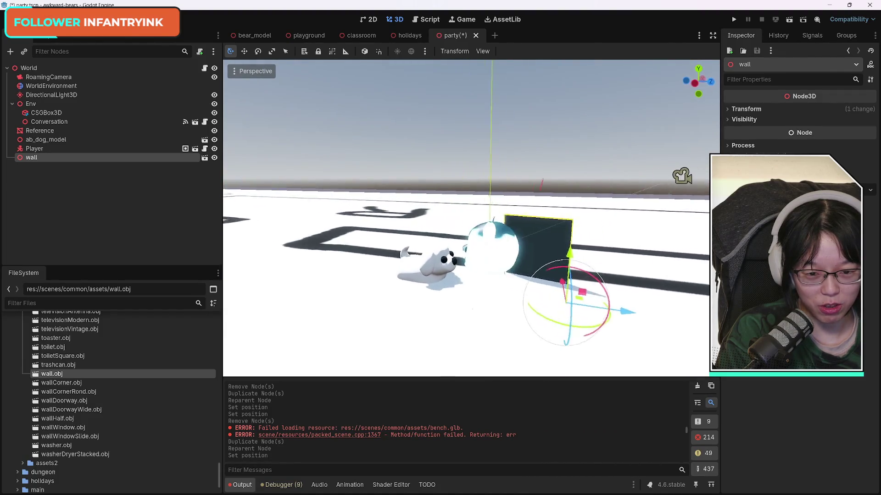
key(s)
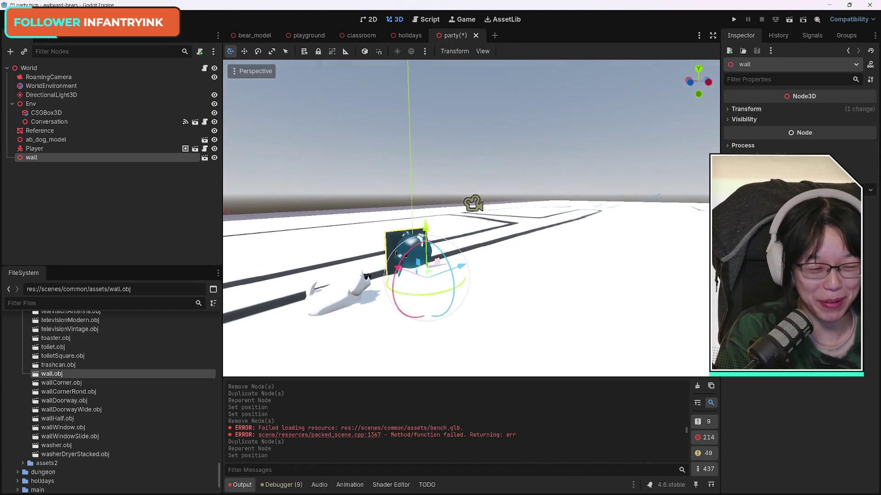
key(a)
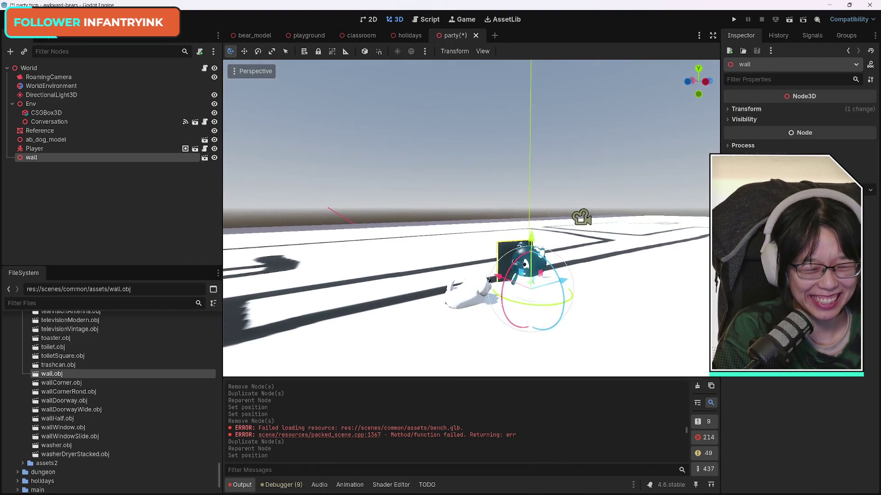
key(w)
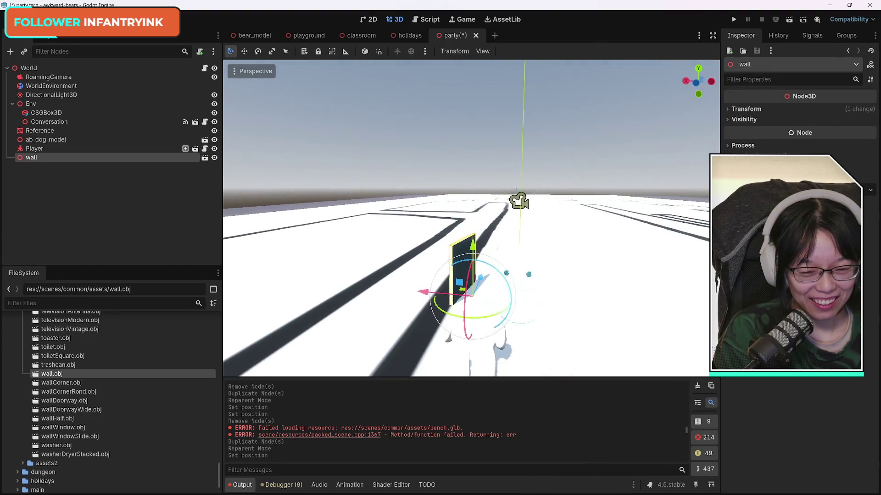
key(s)
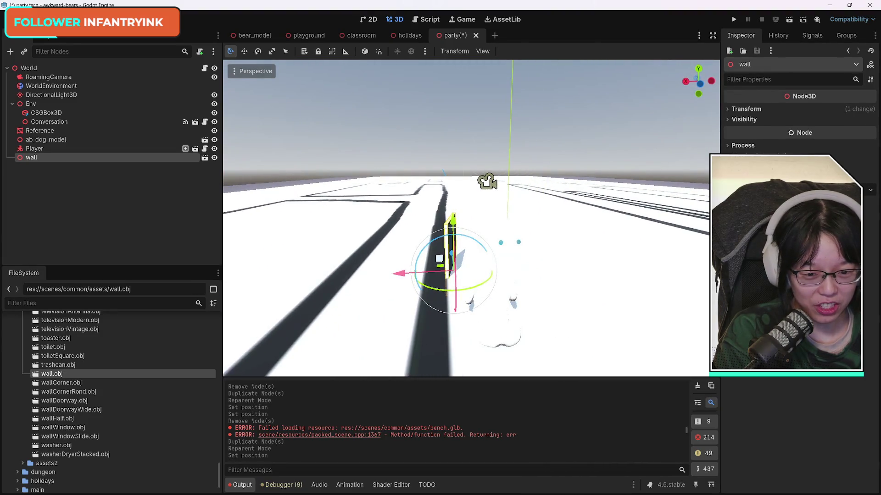
key(a)
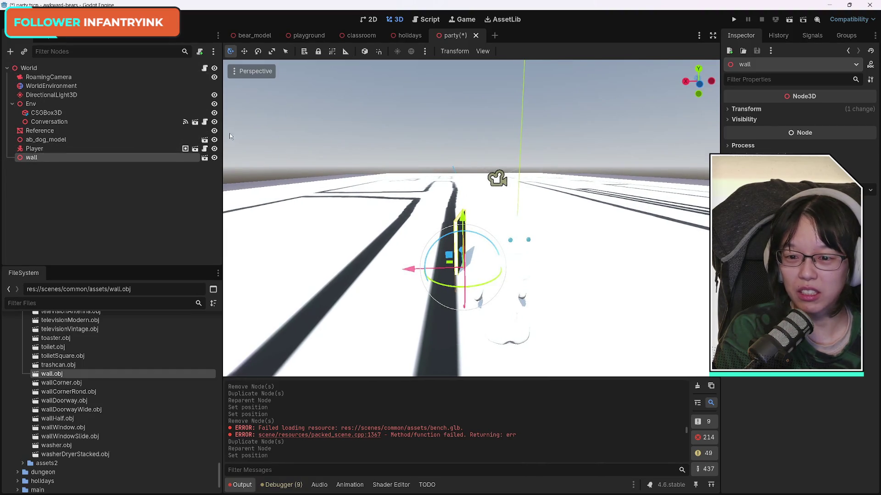
click(214, 131)
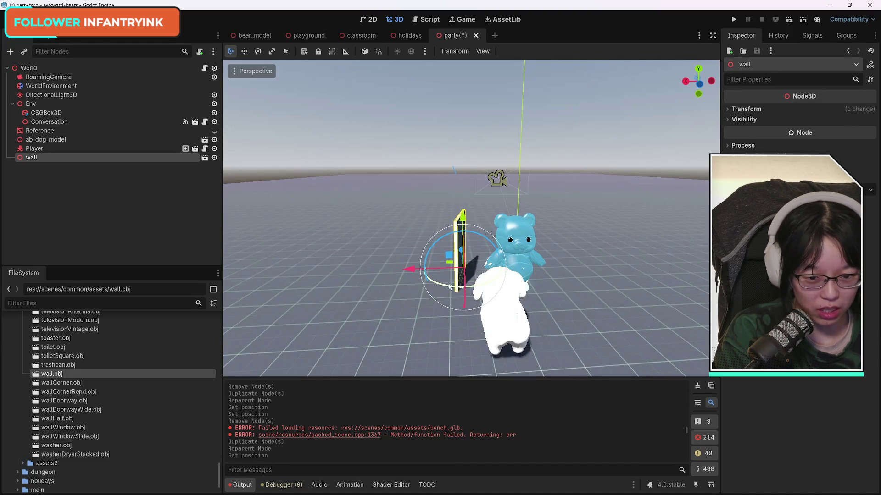
Turn the wall slightly about Y at position 1.134, 0.5, 1.013, and show Reference again.
drag(450, 287, 403, 271)
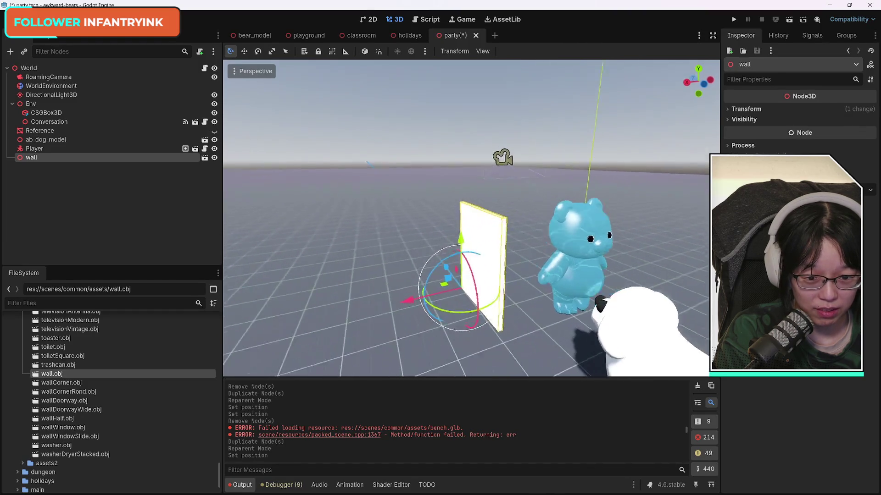
scroll(394, 302, down, 2)
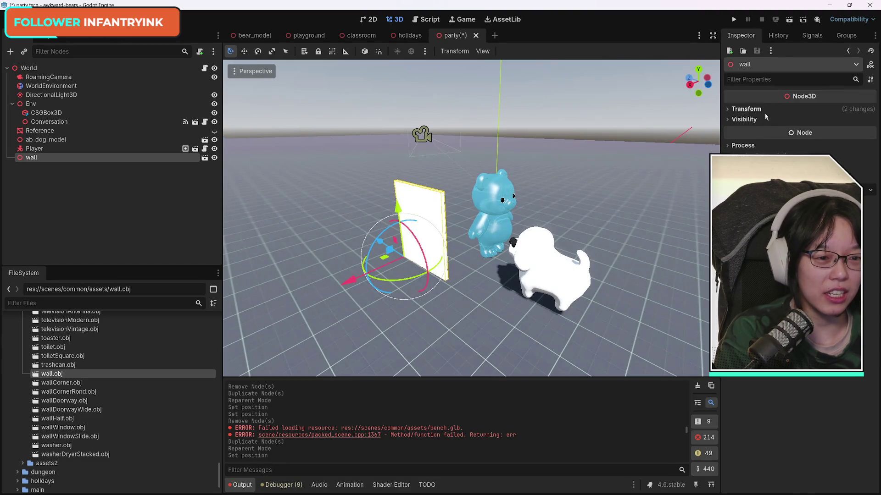
click(729, 110)
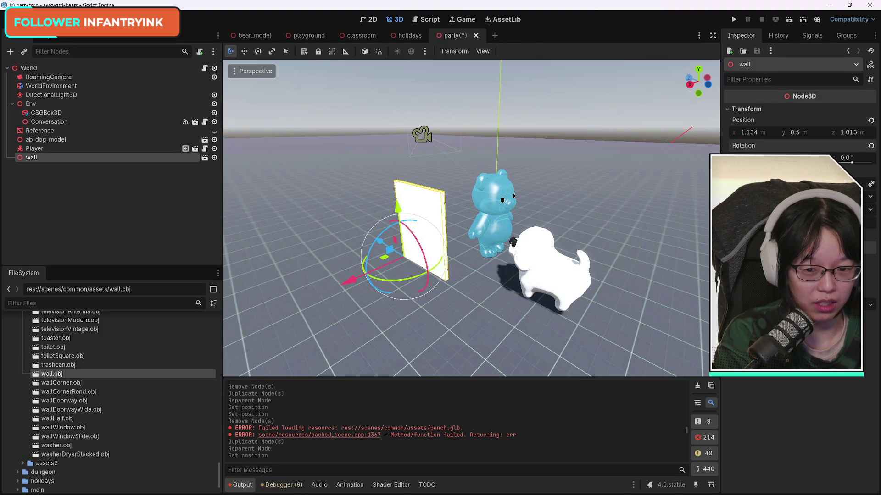
scroll(505, 147, up, 3)
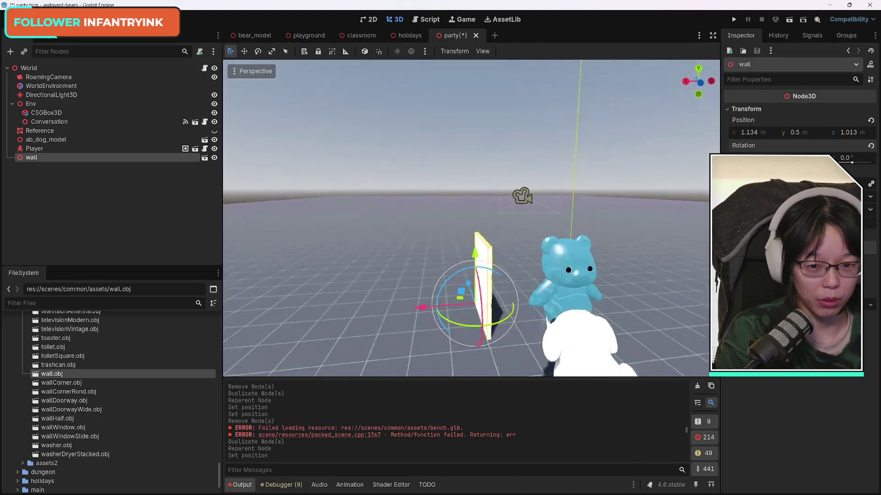
scroll(505, 146, down, 5)
scroll(505, 146, up, 3)
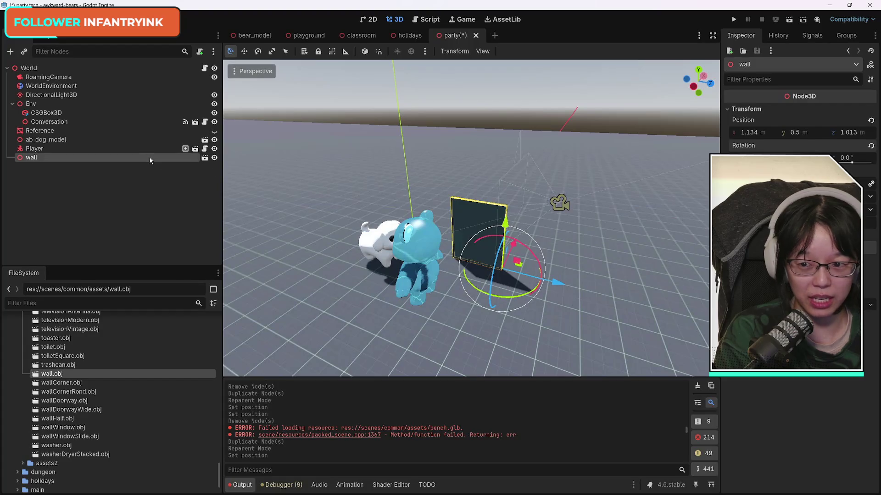
click(214, 131)
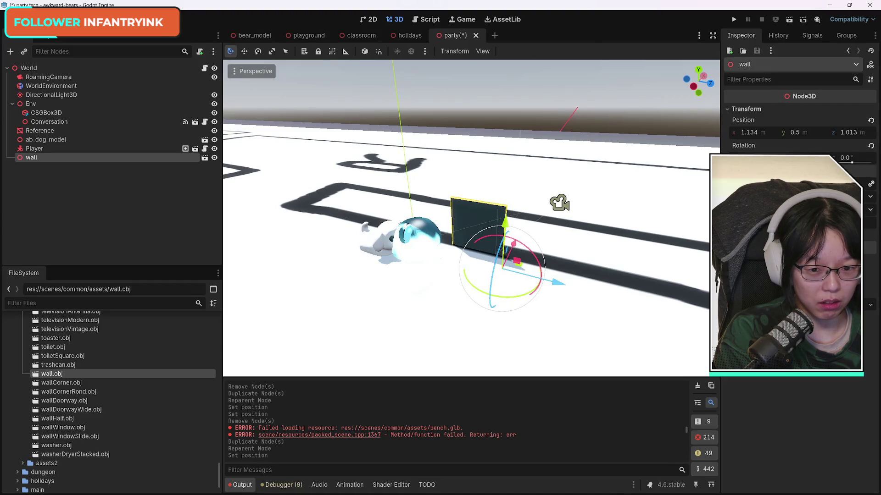
Redo and undo the wall's taller scaling, leaving it undone.
key(Return)
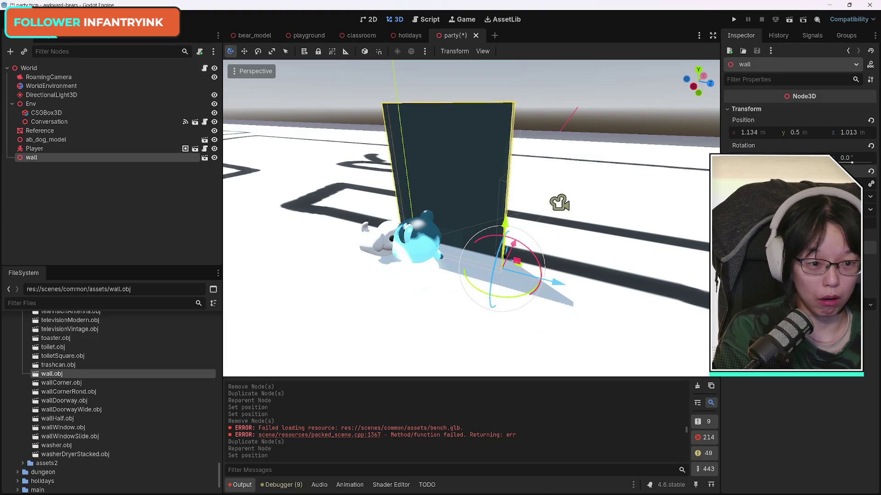
key(ctrl+z)
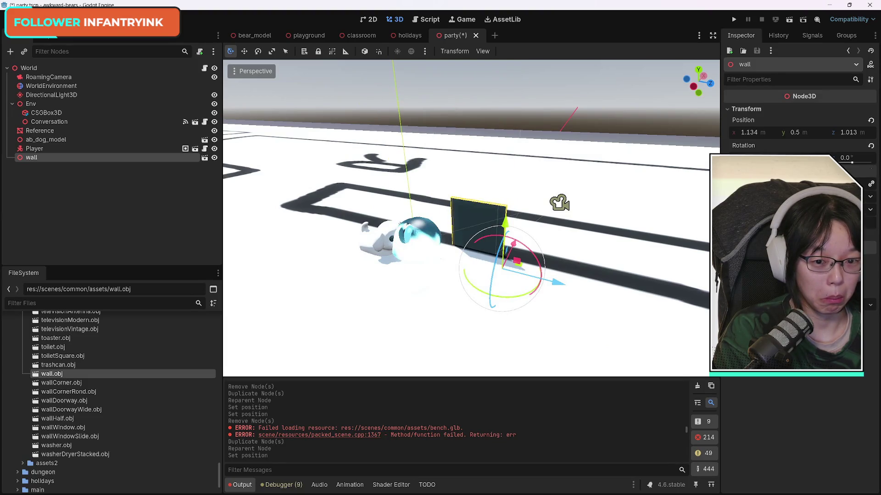
key(ctrl+shift+z)
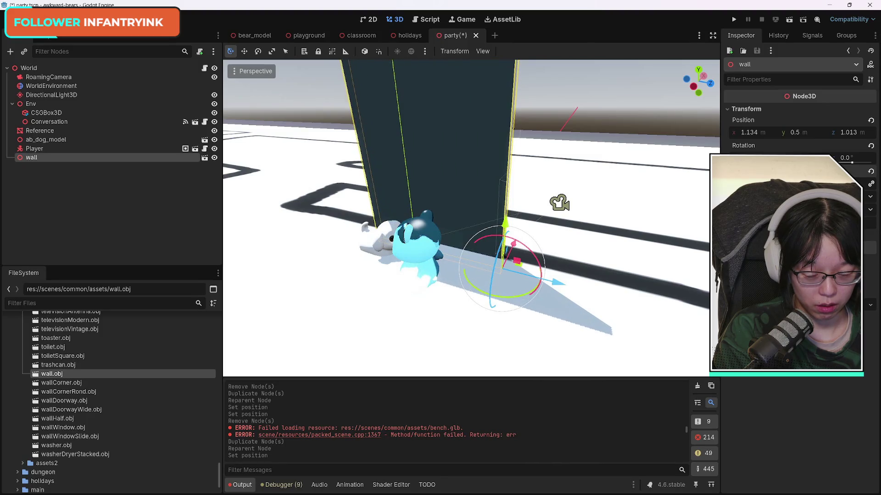
key(ctrl+z)
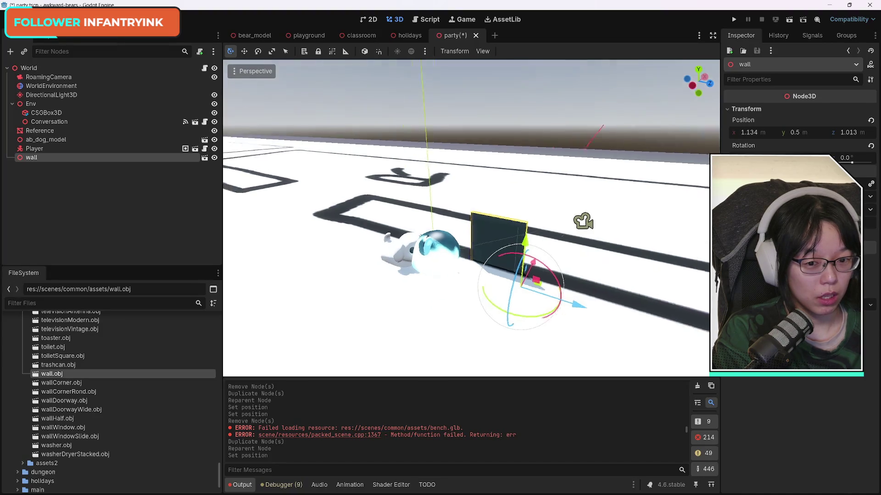
Reset the wall's scale to default and try opening wall.obj from the FileSystem.
drag(691, 331, 740, 322)
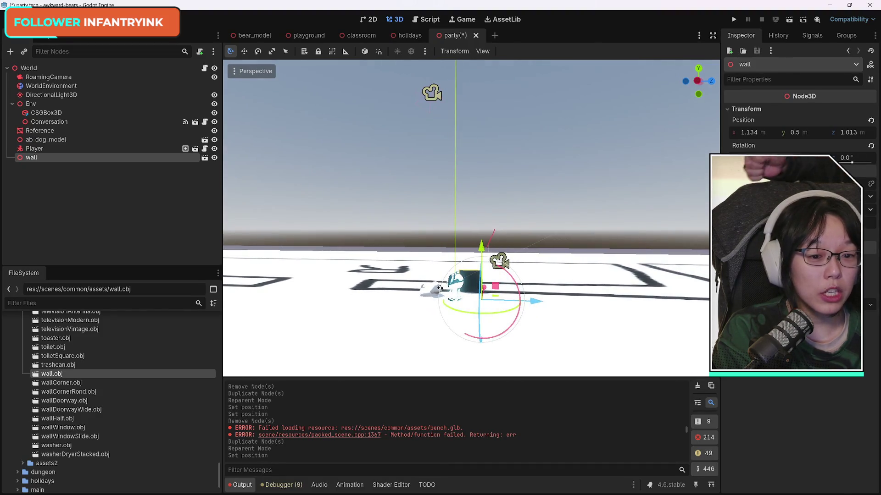
drag(752, 171, 771, 171)
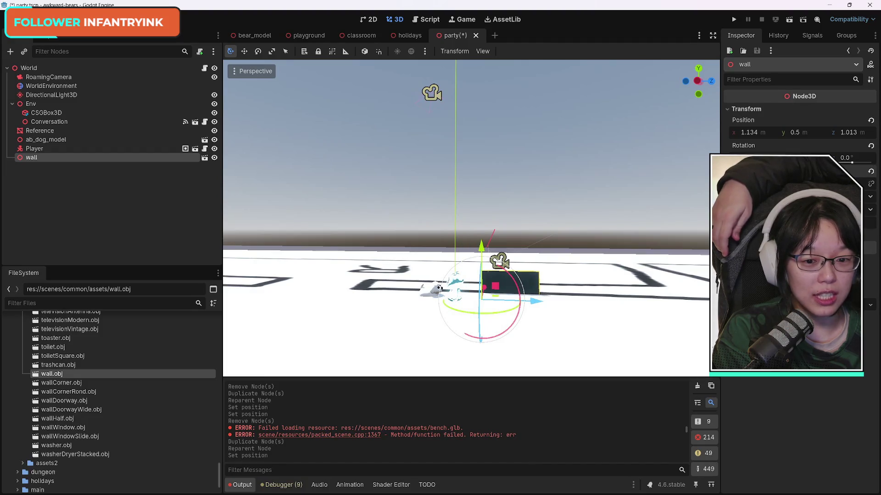
click(870, 171)
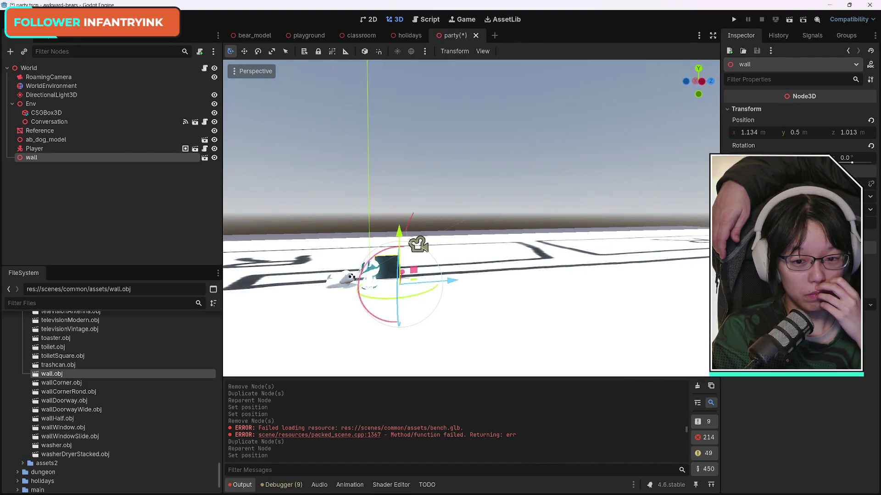
click(205, 158)
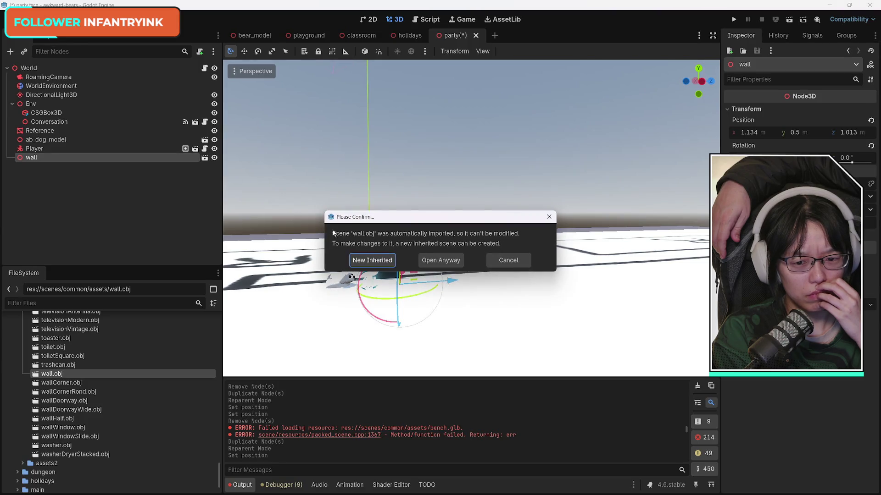
Cancel the prompt about the auto-imported wall.obj scene.
click(500, 262)
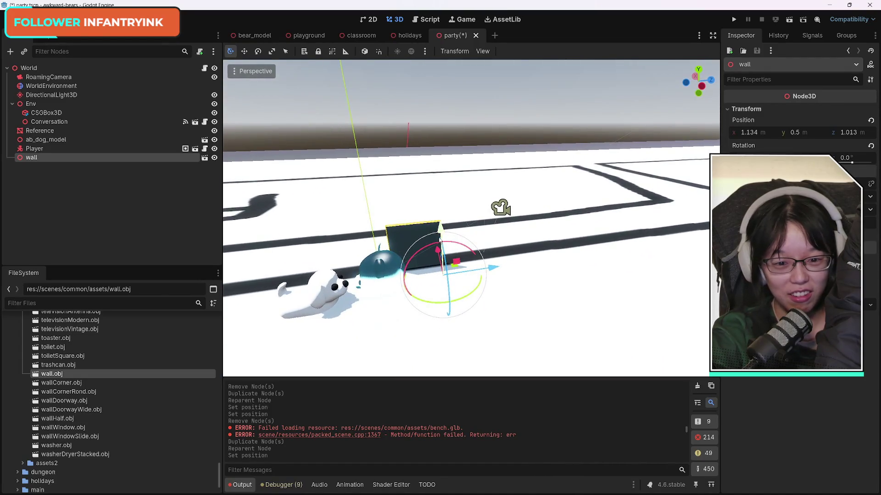
Lift the wall to y 0.937 near the R marking, adjust its scale, and turn it to a new angle.
mouse_move(440, 238)
mouse_down()
mouse_move(443, 202)
mouse_move(445, 213)
mouse_up()
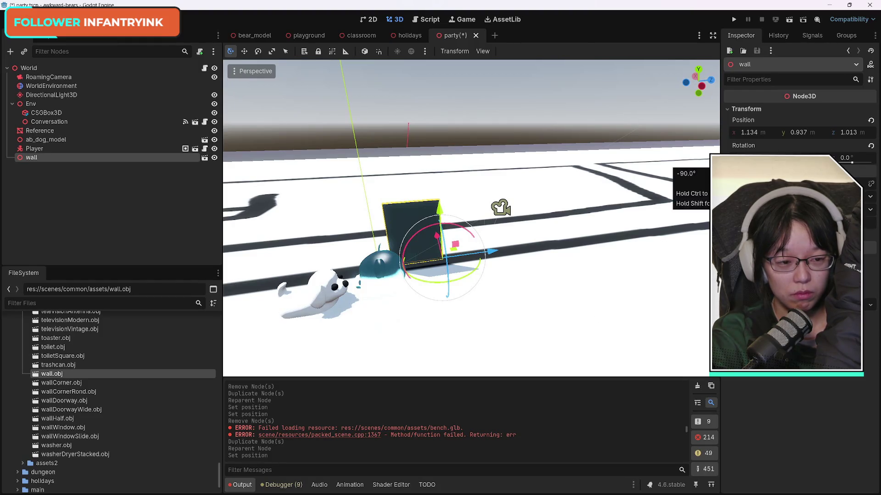
mouse_move(798, 171)
mouse_down()
mouse_move(817, 171)
mouse_move(802, 171)
mouse_up()
drag(748, 171, 784, 171)
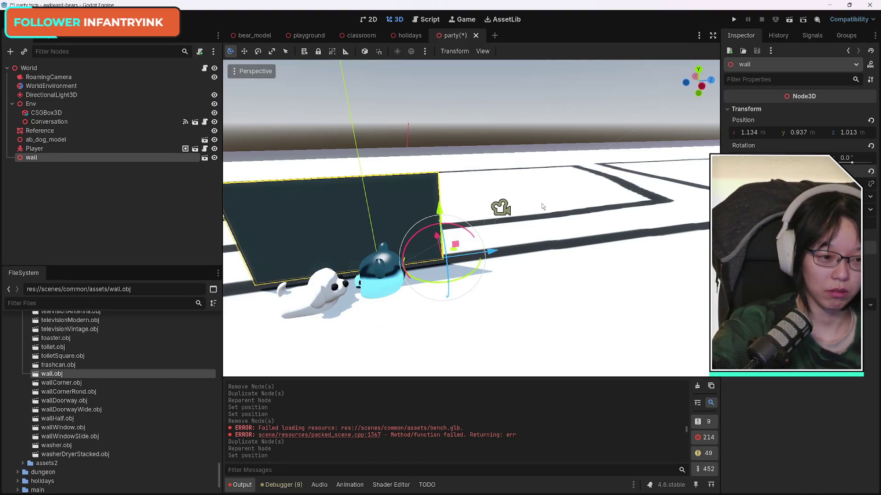
mouse_move(511, 321)
mouse_down()
mouse_move(664, 308)
mouse_move(312, 240)
mouse_up()
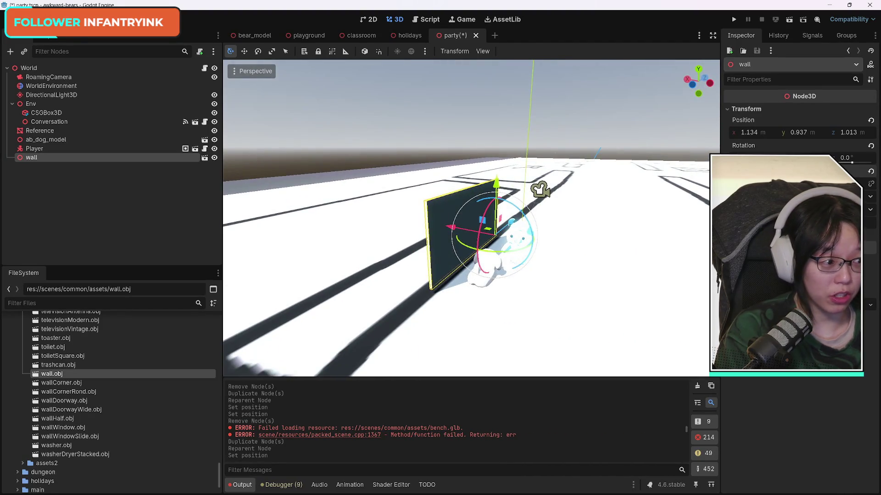
mouse_move(312, 239)
mouse_down()
mouse_move(312, 198)
mouse_move(321, 284)
mouse_move(371, 256)
mouse_up()
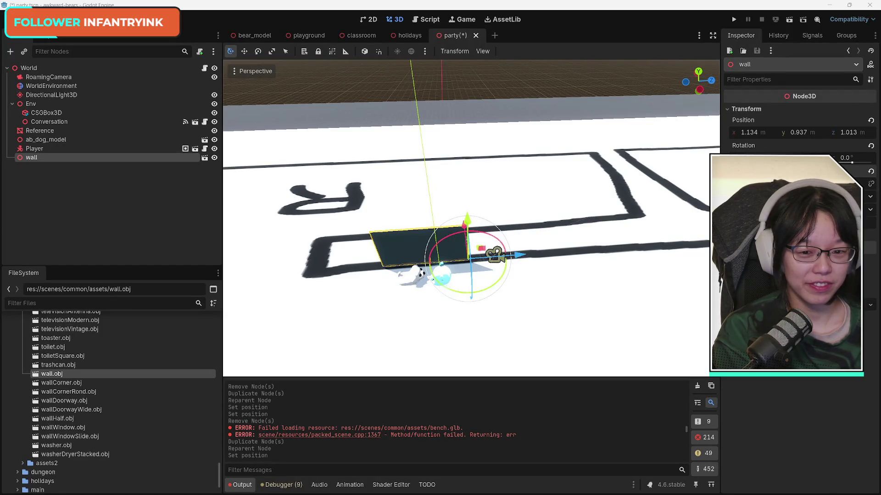
mouse_move(332, 267)
mouse_down()
mouse_move(340, 257)
mouse_move(349, 275)
mouse_move(342, 268)
mouse_move(475, 284)
mouse_up()
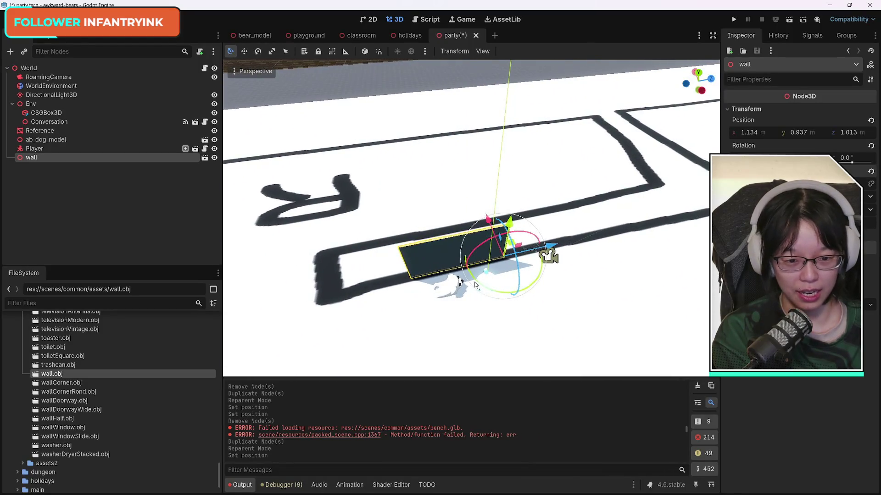
mouse_move(536, 279)
mouse_down()
mouse_move(532, 271)
mouse_move(522, 295)
mouse_move(546, 287)
mouse_up()
Scale the wall piece taller along Y.
key(w)
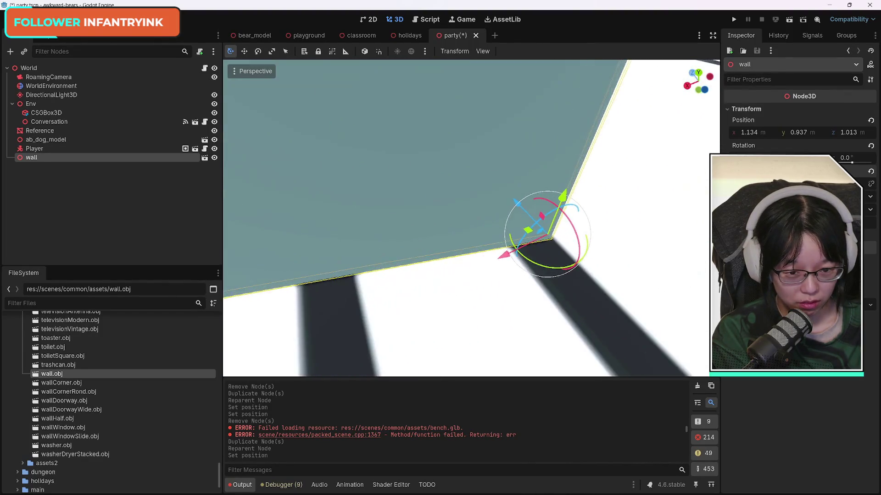
key(s)
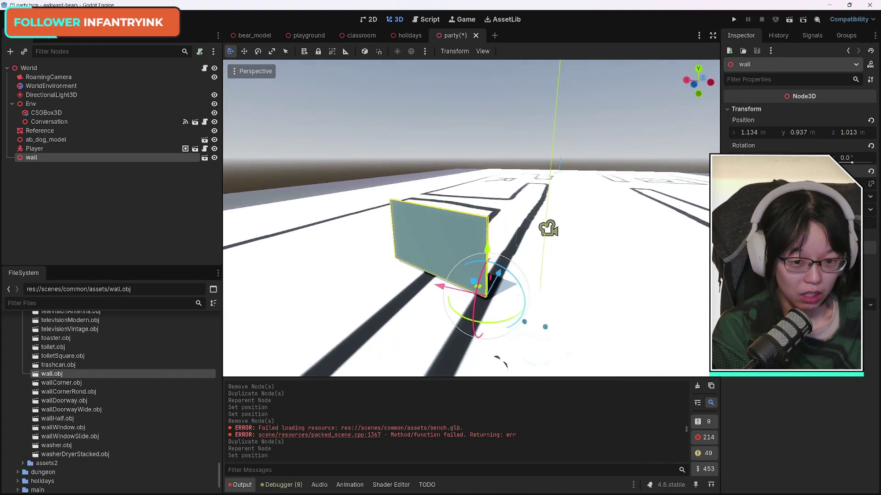
mouse_move(527, 256)
mouse_down()
mouse_move(566, 221)
mouse_move(499, 242)
mouse_up()
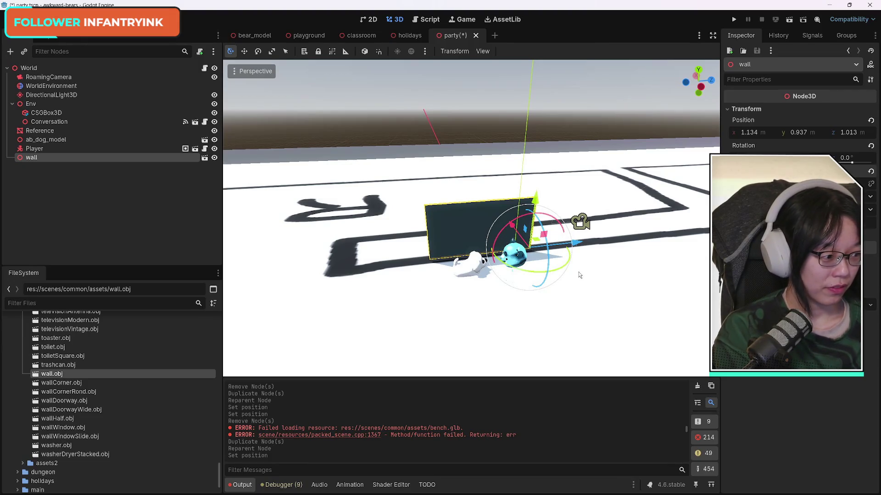
key(s)
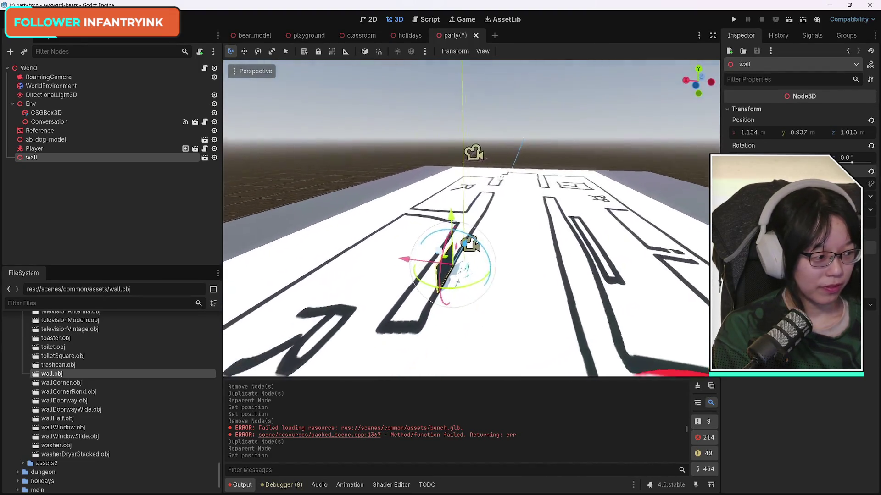
key(w)
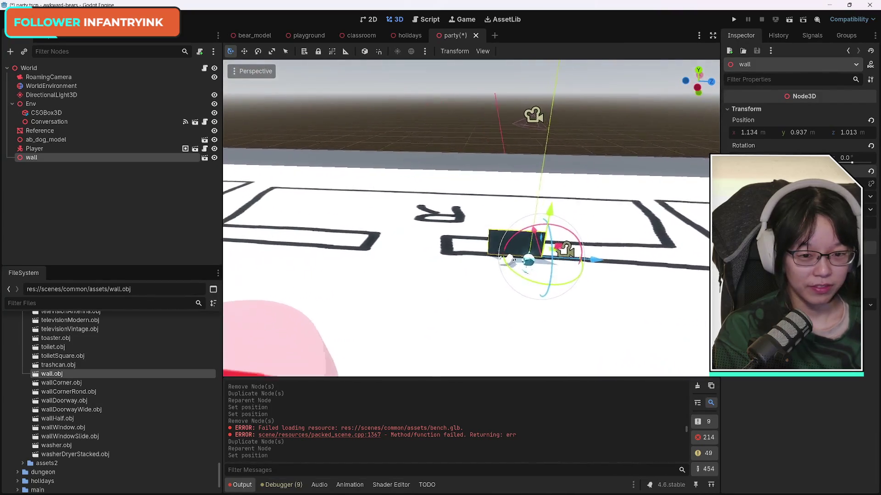
key(w)
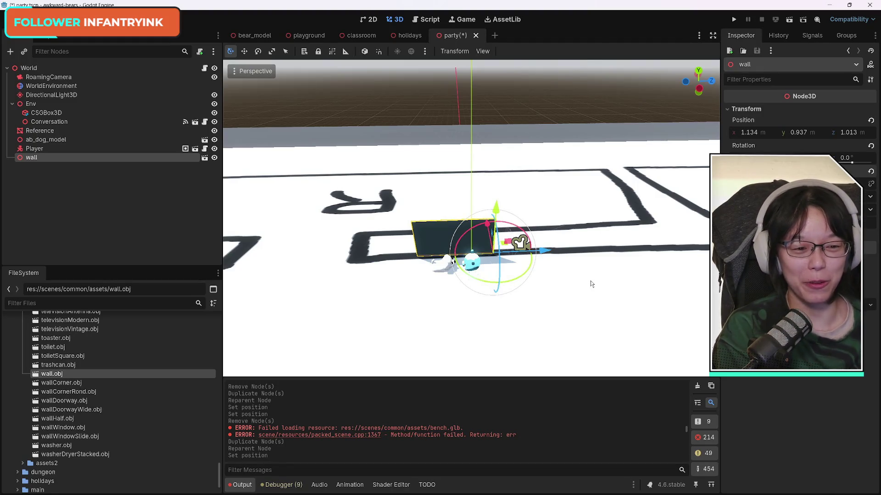
drag(797, 183, 823, 183)
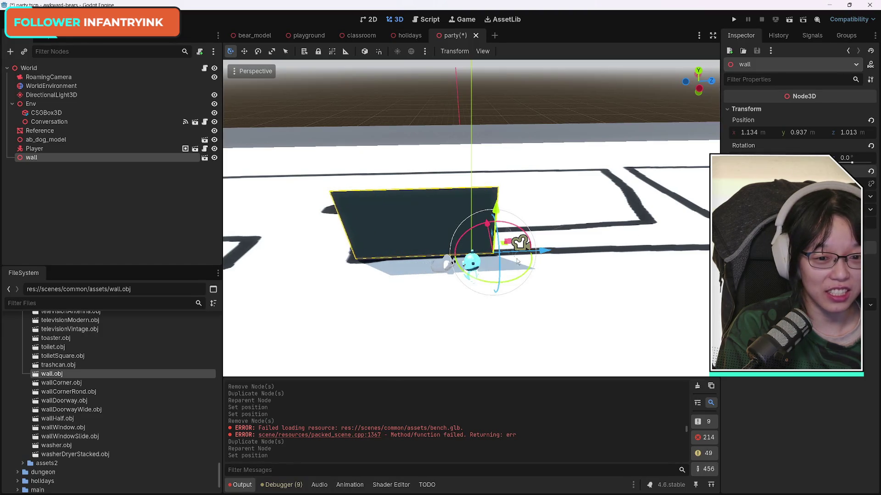
Turn the wall about 180 degrees and add a wallDoorwayWide piece beside it.
mouse_move(531, 261)
mouse_down()
mouse_move(516, 280)
mouse_move(463, 275)
mouse_move(441, 235)
mouse_move(456, 269)
mouse_move(486, 287)
mouse_move(589, 292)
mouse_up()
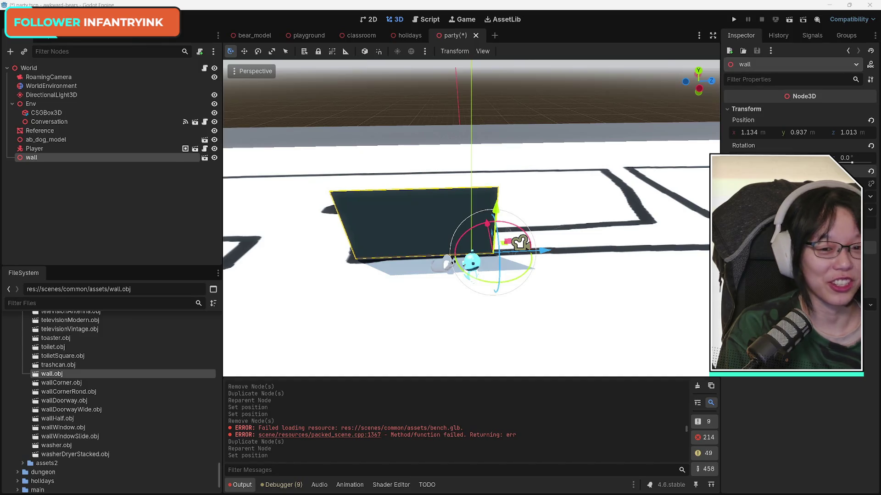
right_click(430, 293)
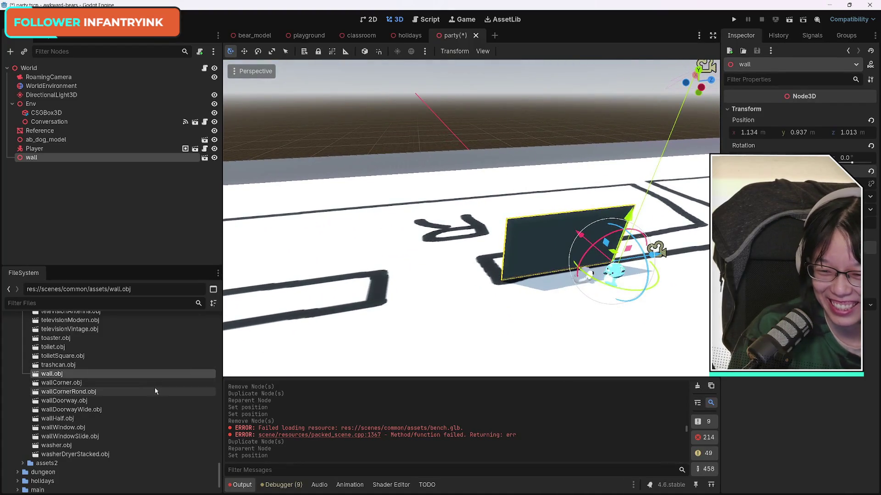
mouse_move(101, 413)
mouse_down()
mouse_move(463, 312)
mouse_move(475, 317)
mouse_up()
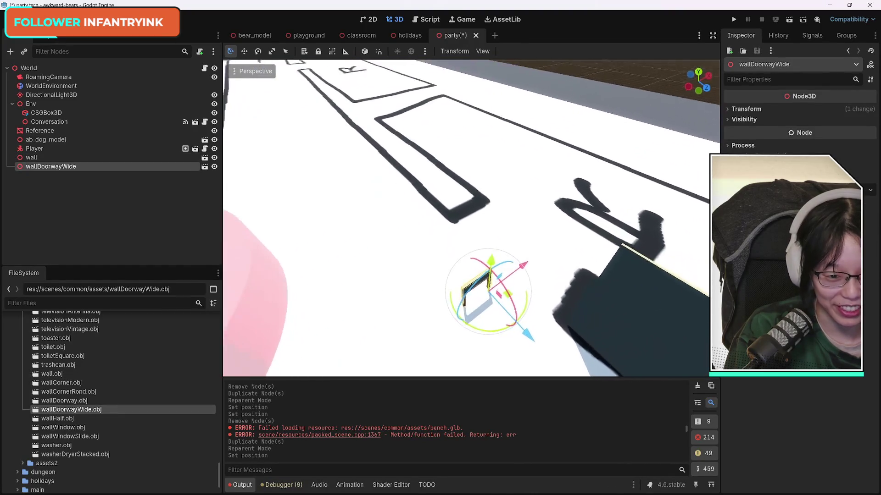
Replace the wide doorway and half-wall trials with a regular wallDoorway piece.
scroll(535, 306, down, 2)
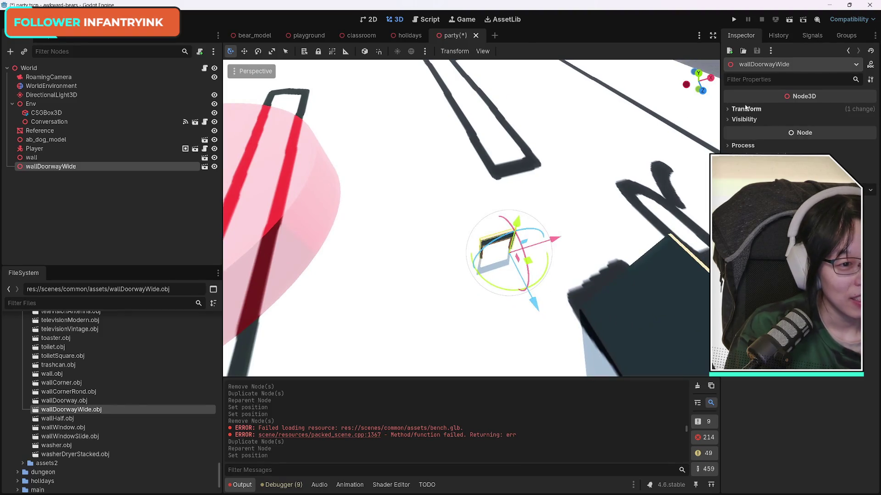
click(728, 109)
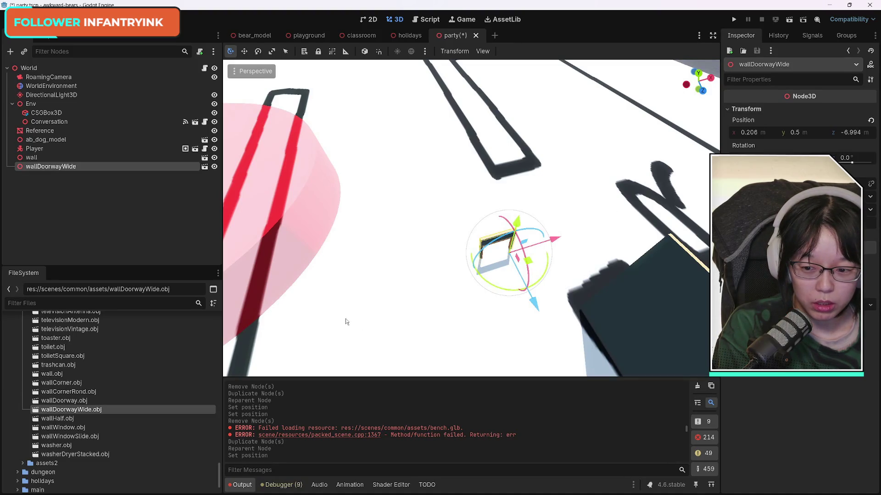
key(Delete)
mouse_move(101, 418)
mouse_down()
mouse_move(359, 356)
mouse_move(475, 299)
mouse_up()
key(Delete)
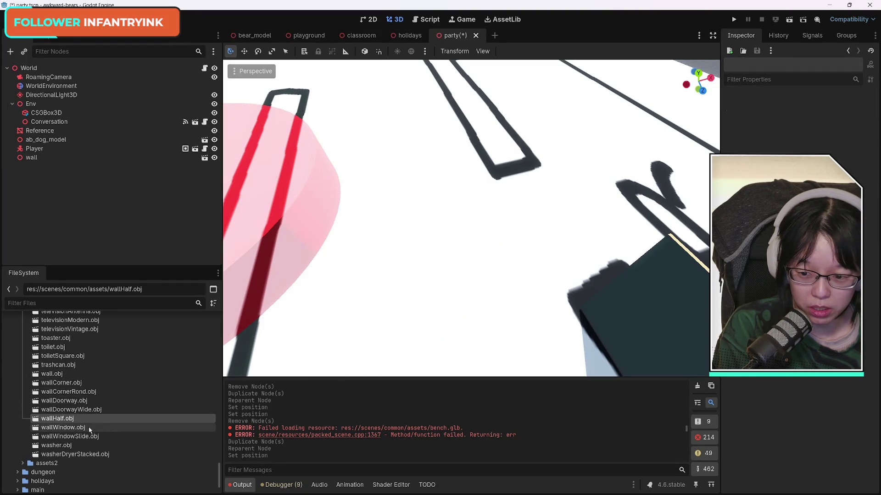
drag(65, 400, 514, 269)
Rotate the wallDoorway piece and slide it along X to about 1.111.
click(728, 109)
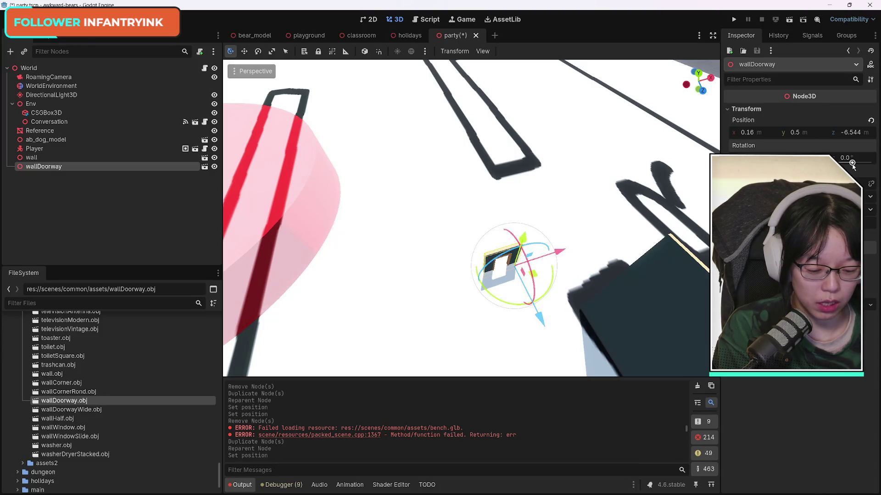
drag(853, 164, 871, 164)
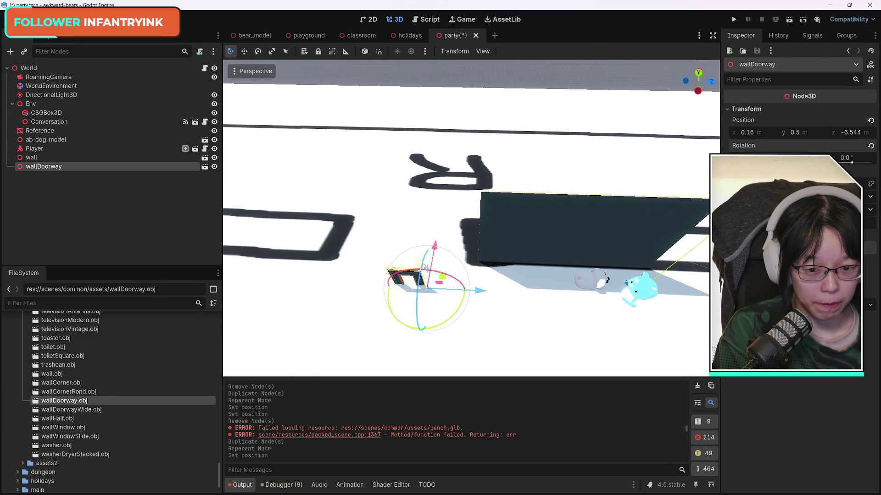
drag(435, 260, 541, 271)
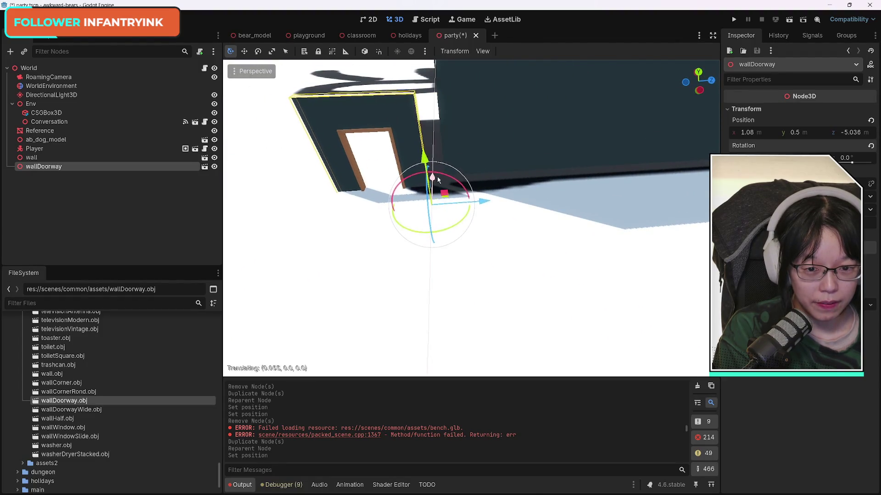
drag(433, 184, 436, 183)
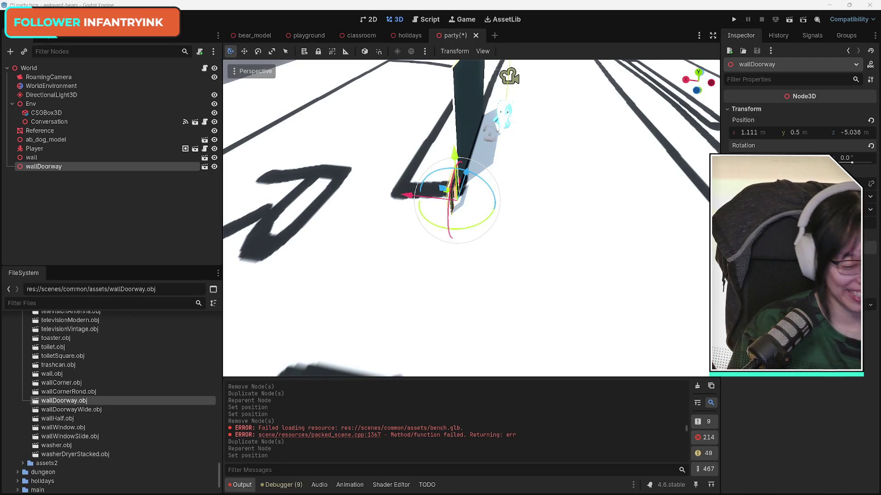
Slide the doorway along Z to meet the wall, ending at 1.224, 0.818, -4.848.
right_click(530, 215)
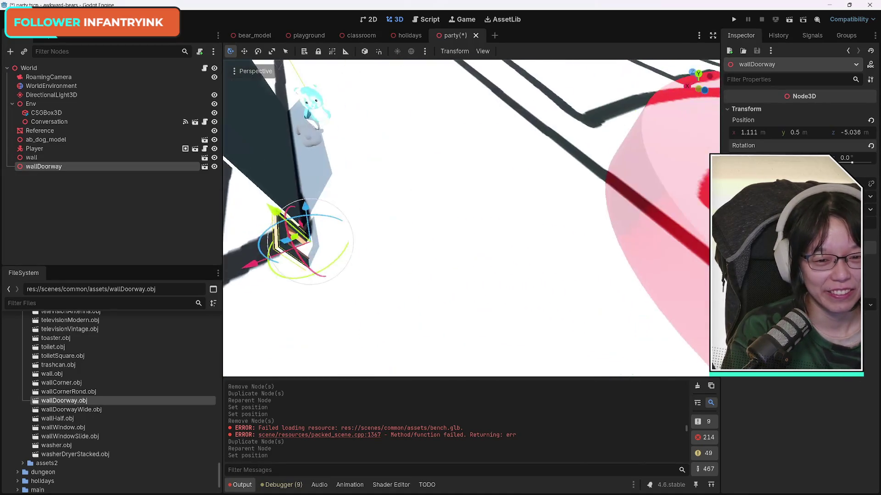
key(e)
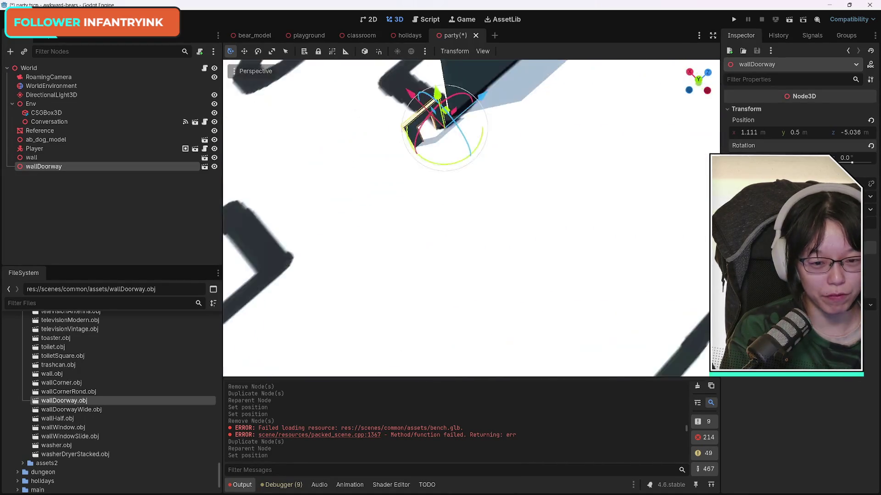
key(q)
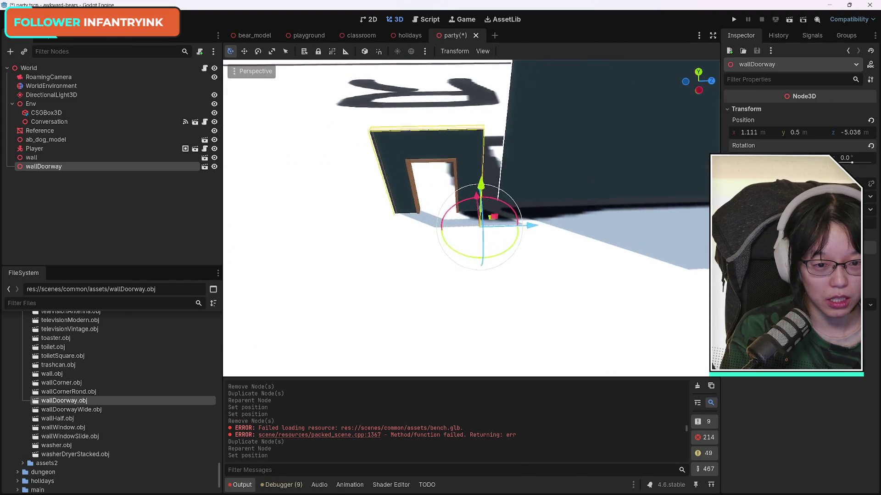
mouse_move(477, 211)
mouse_down()
mouse_move(488, 231)
mouse_move(487, 161)
mouse_move(492, 172)
mouse_up()
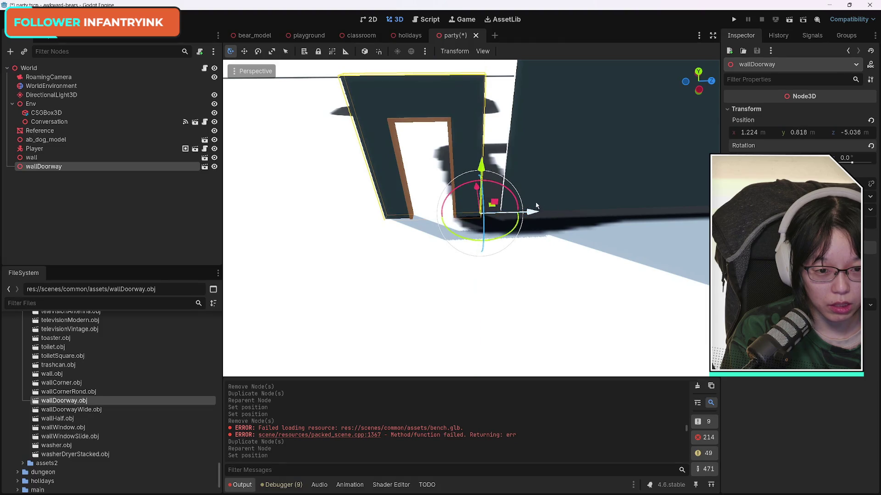
drag(532, 212, 555, 212)
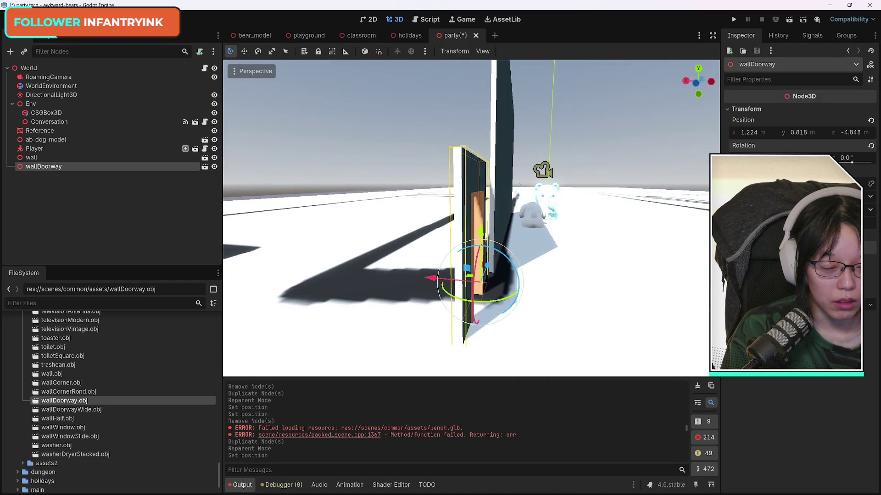
click(499, 142)
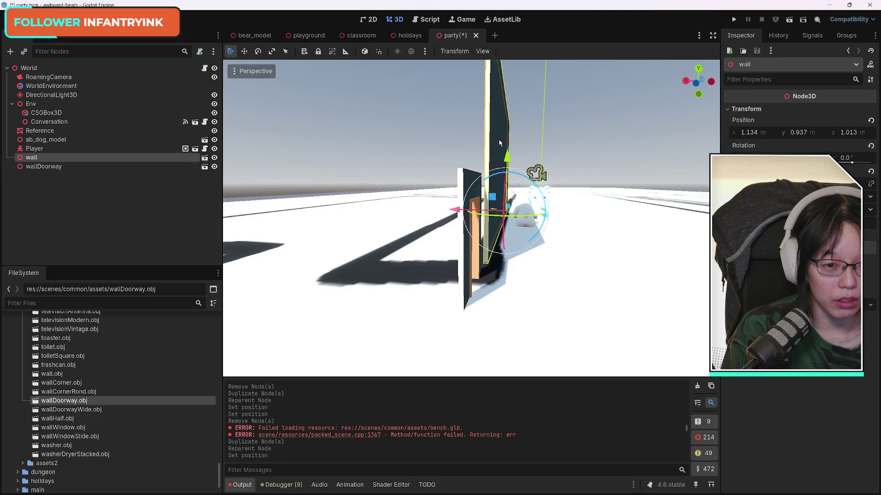
Test and revert the wall's x position of 1.134, then nudge the doorway slightly along Z.
click(764, 133)
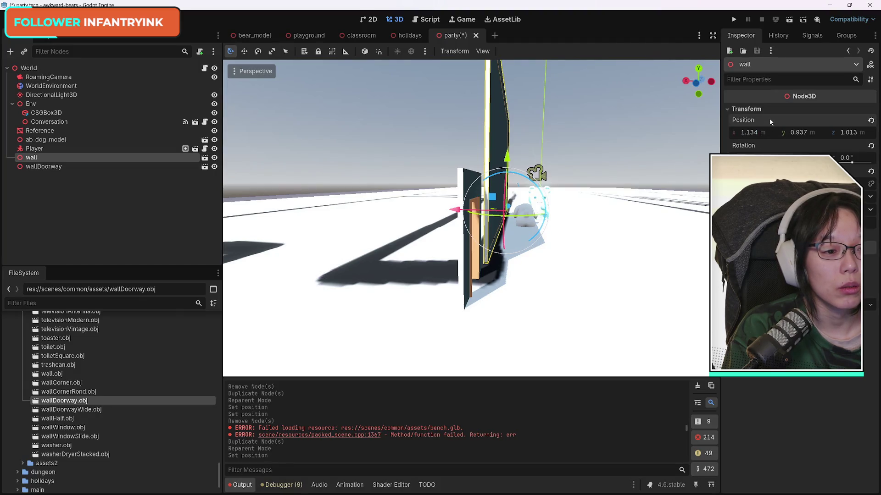
drag(736, 135, 761, 135)
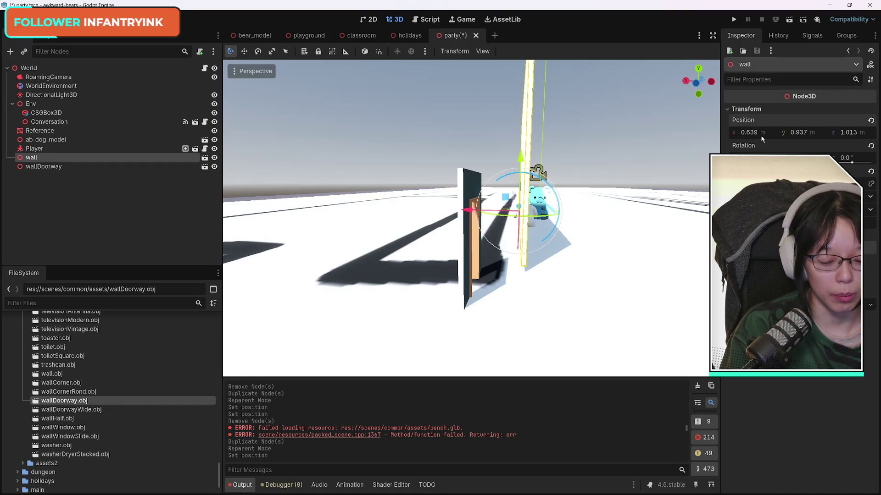
key(ctrl+z)
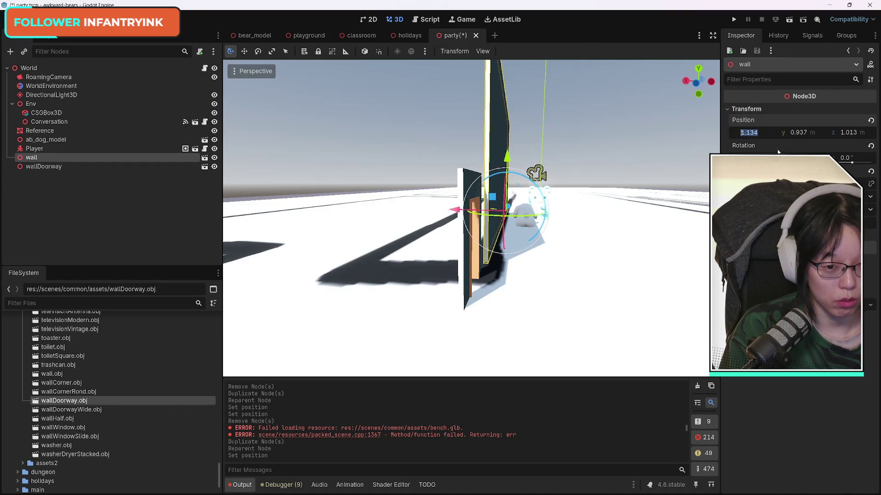
click(466, 180)
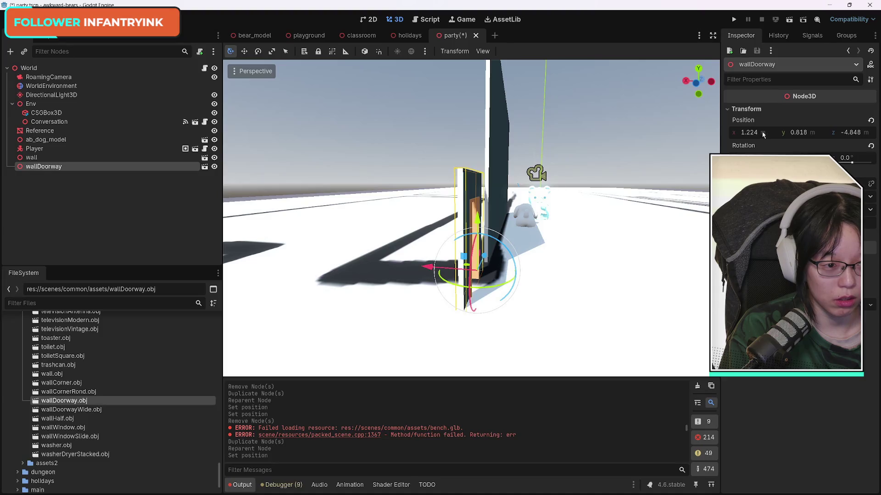
key(ctrl+z)
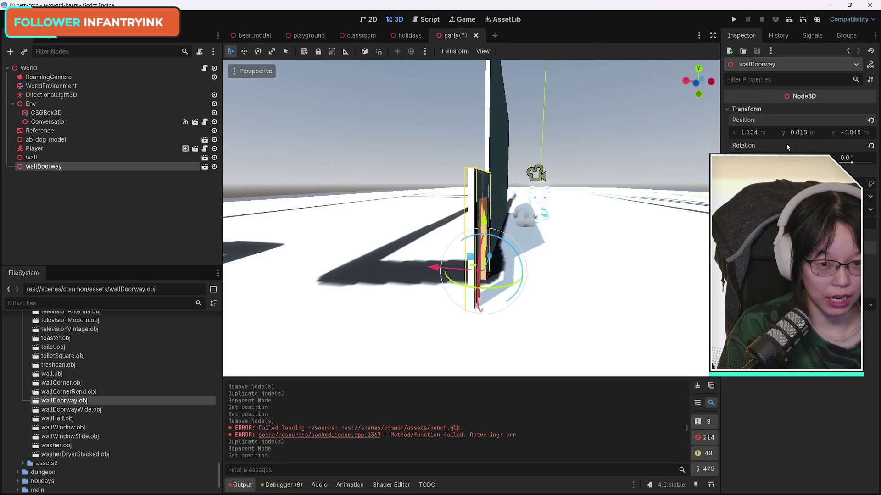
drag(505, 229, 436, 220)
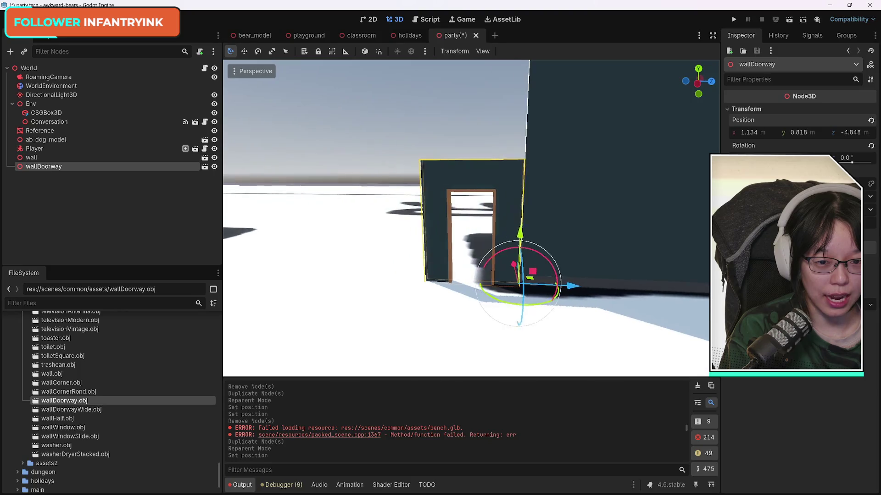
drag(579, 285, 584, 286)
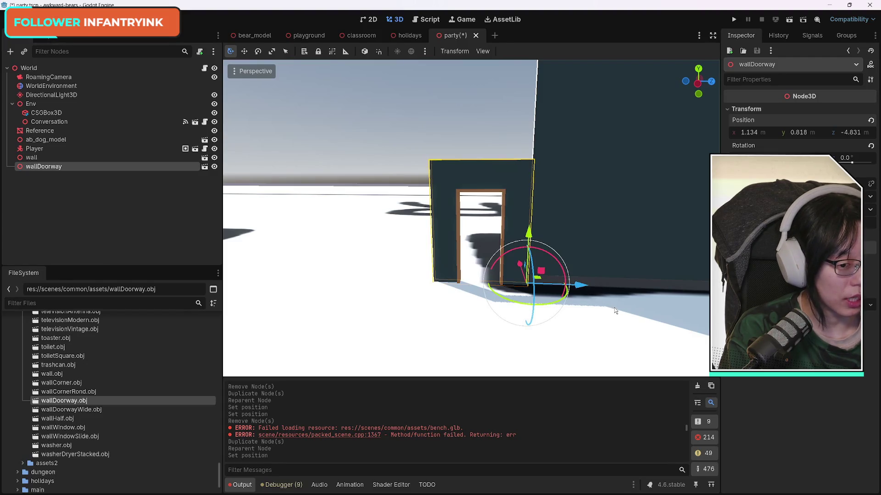
mouse_move(627, 311)
mouse_down()
mouse_move(621, 257)
mouse_move(625, 323)
mouse_move(591, 307)
mouse_move(621, 302)
mouse_up()
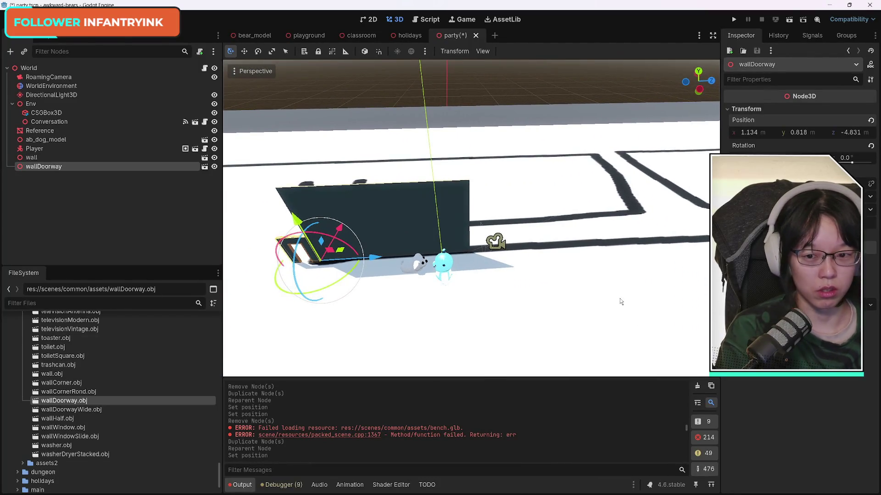
Slide the plain wall along Z to 25.402 so it meets the doorway piece.
click(466, 222)
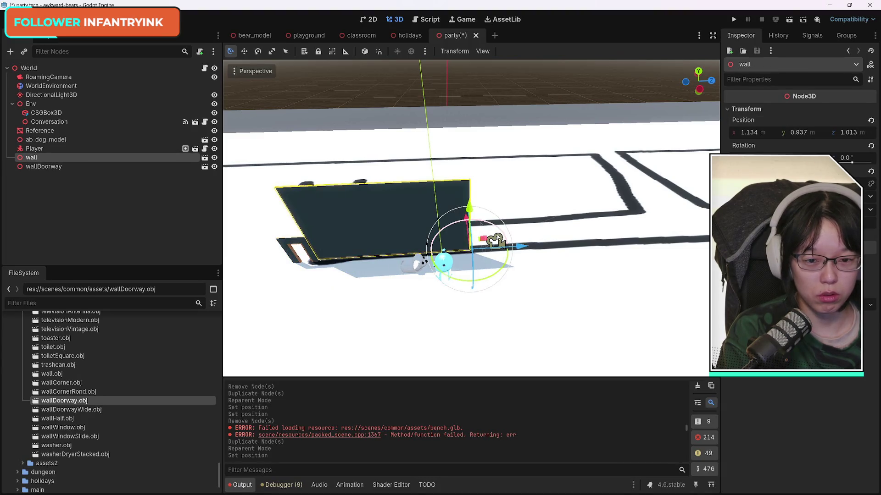
click(364, 232)
click(365, 232)
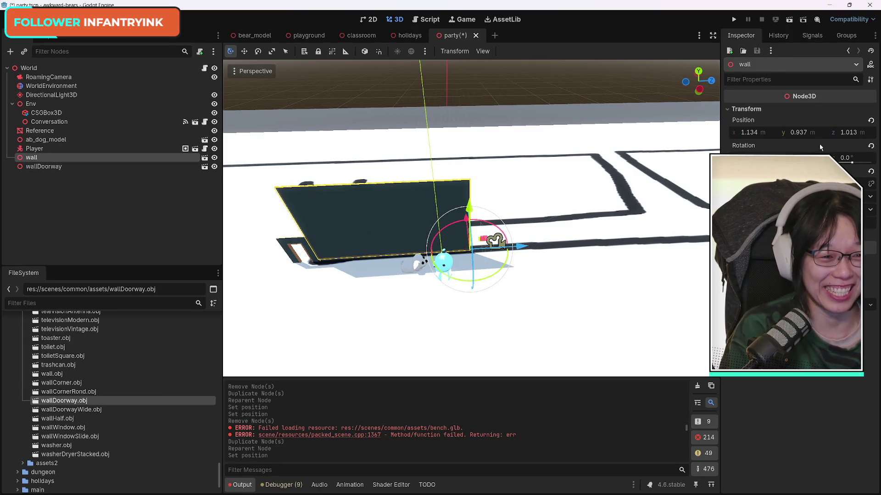
mouse_move(759, 98)
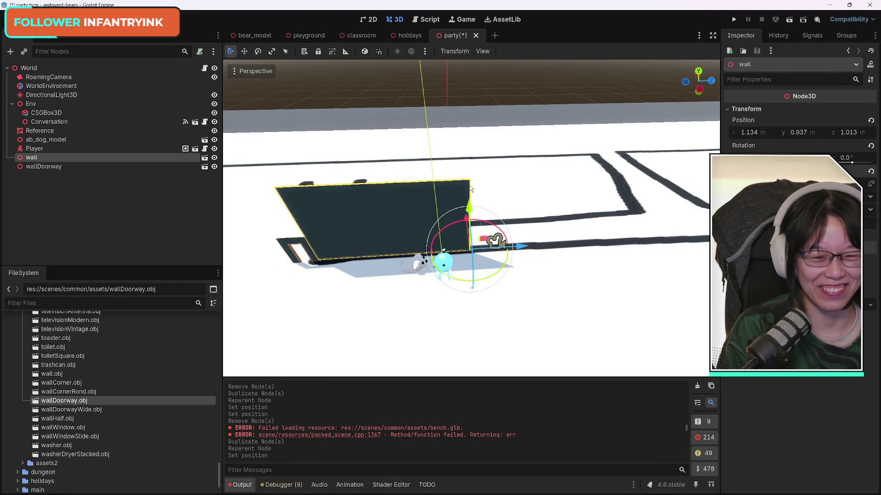
drag(522, 246, 711, 248)
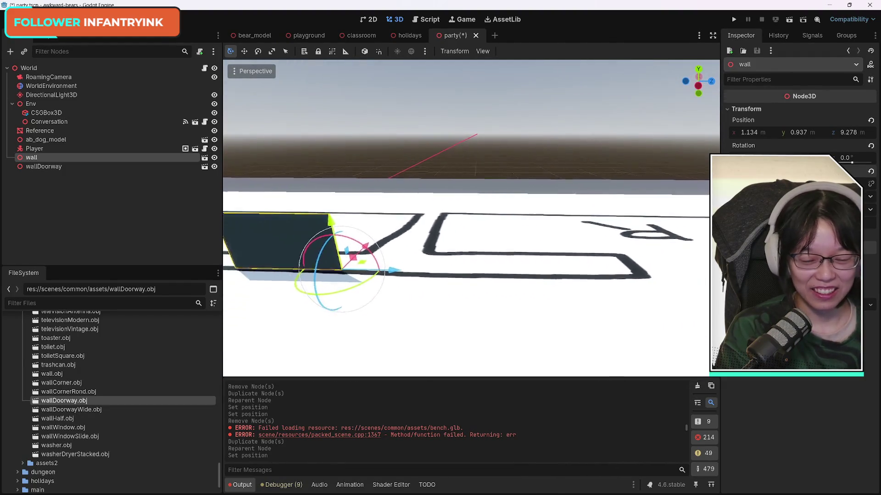
drag(399, 270, 704, 274)
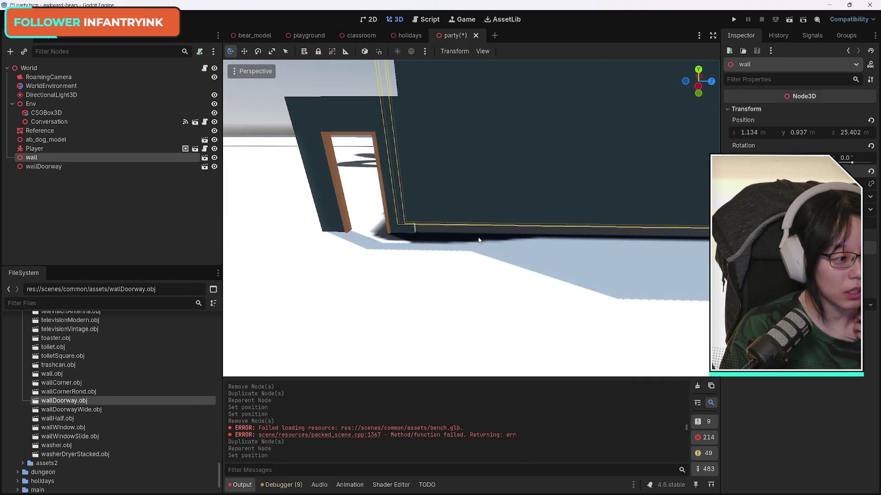
Try a doorway Position y of 0, then undo it.
click(341, 118)
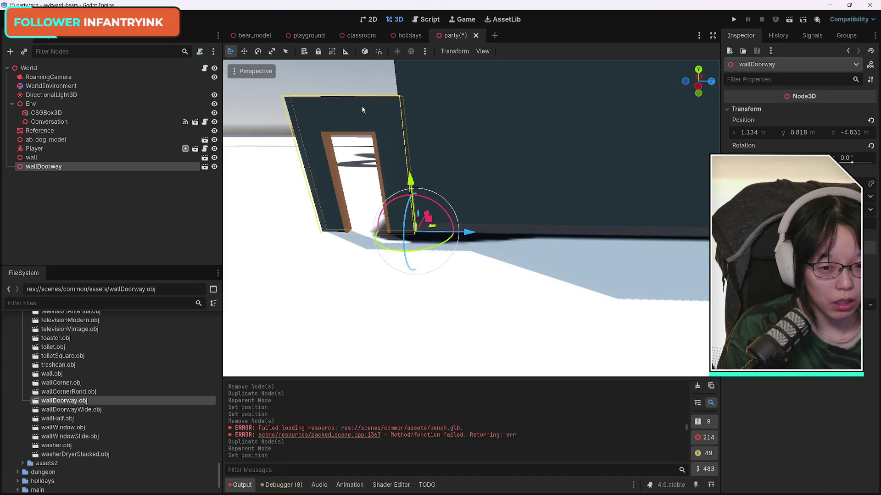
click(798, 132)
text(0)
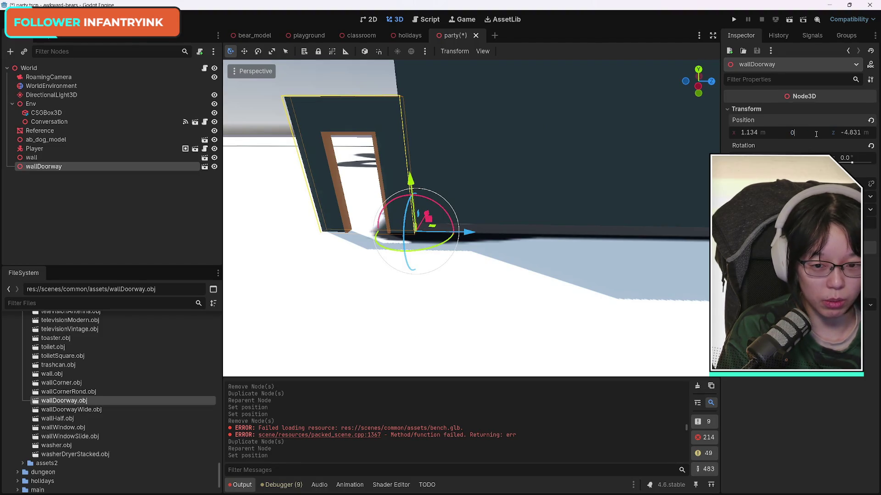
key(Return)
key(ctrl+z)
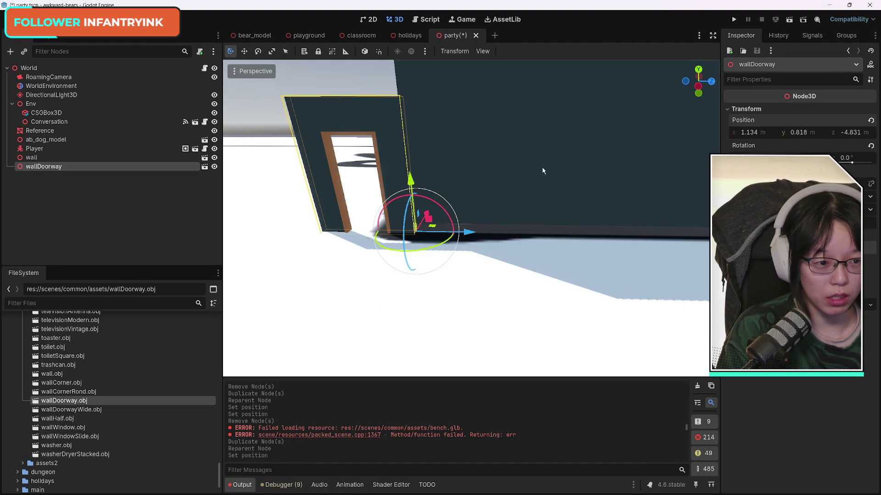
Lower the plain wall to about y 0.817.
click(543, 171)
click(349, 111)
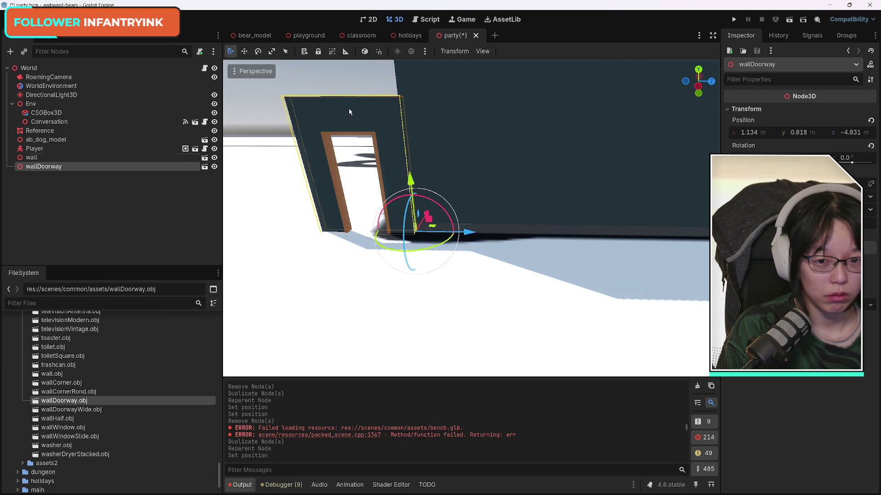
click(816, 134)
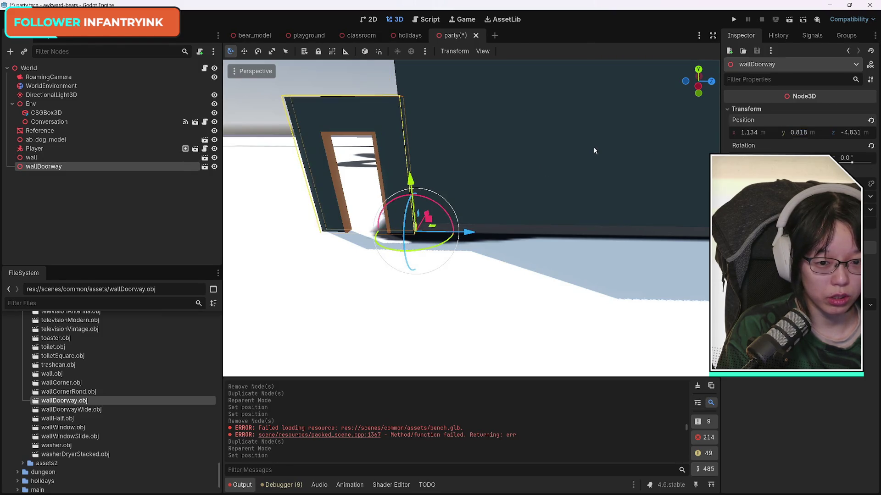
click(642, 154)
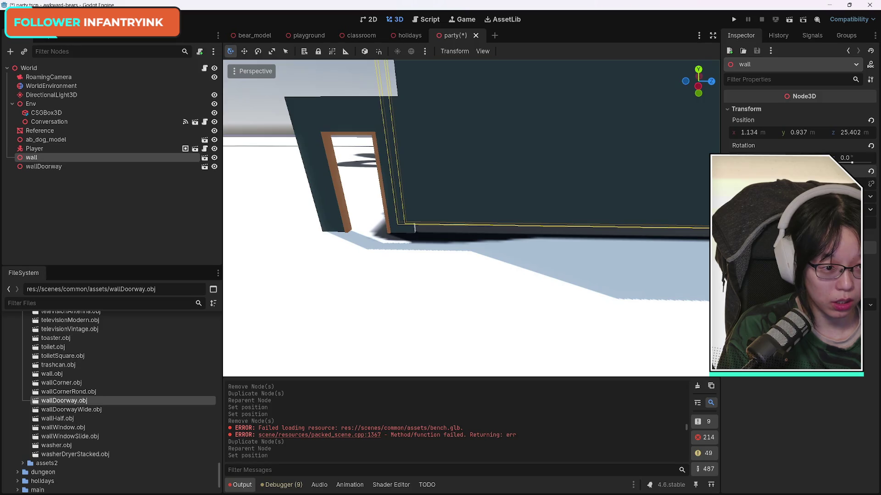
drag(803, 134, 793, 134)
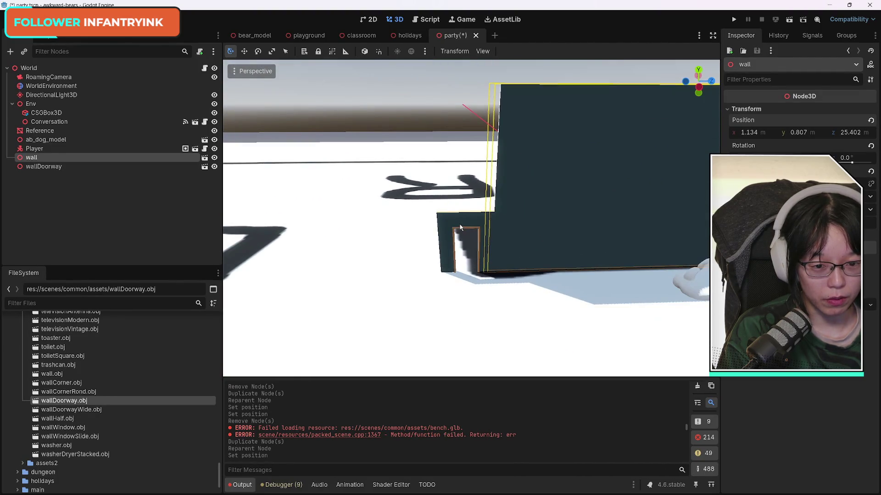
Scale the doorway piece up to match the wall's height.
click(460, 227)
drag(757, 183, 878, 183)
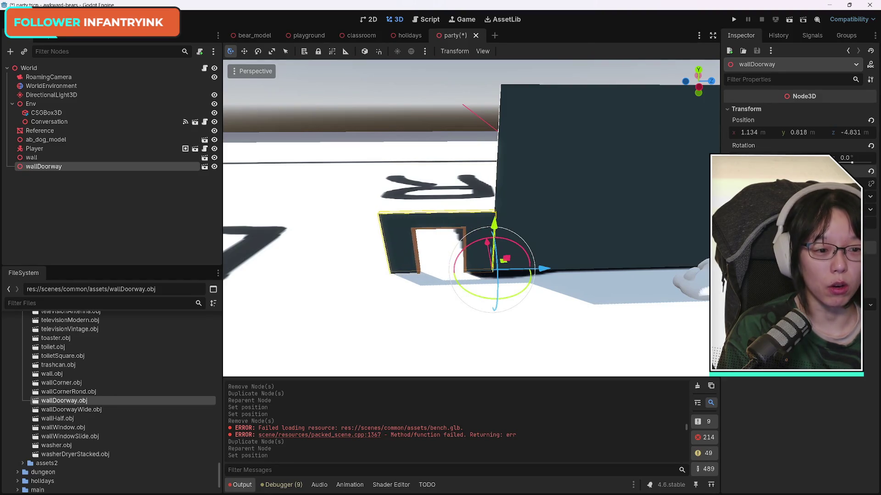
click(871, 185)
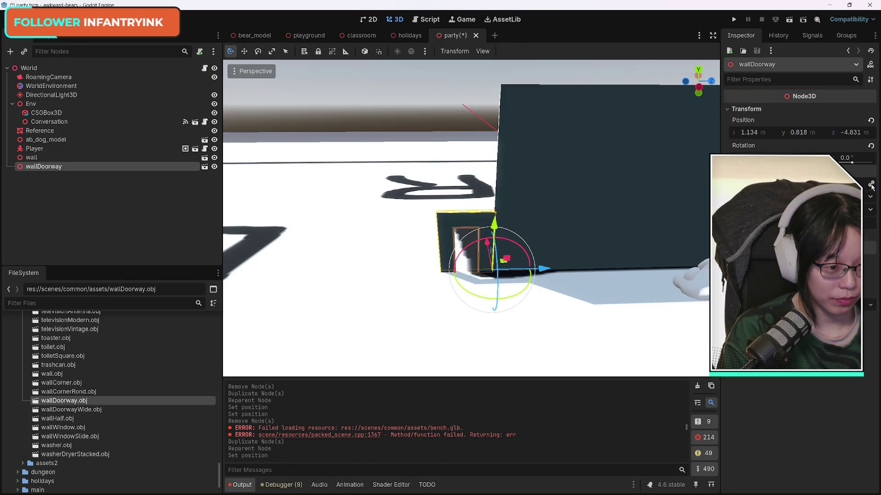
drag(757, 183, 839, 184)
click(611, 305)
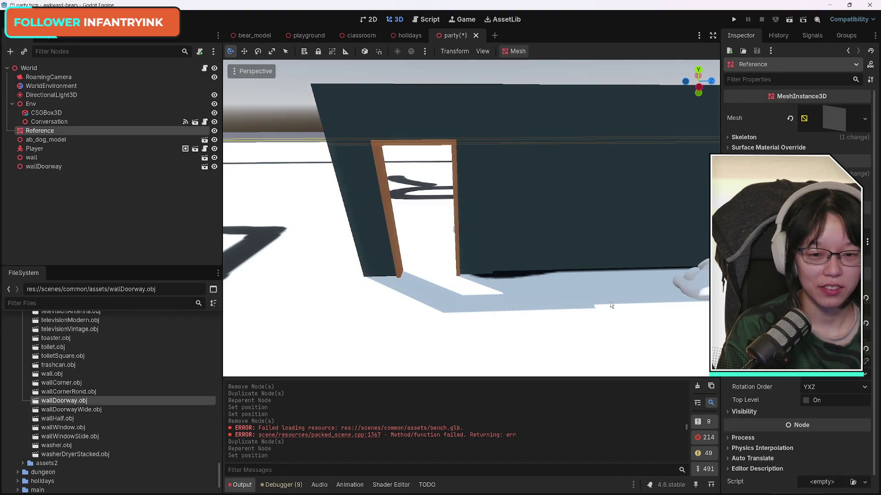
click(482, 120)
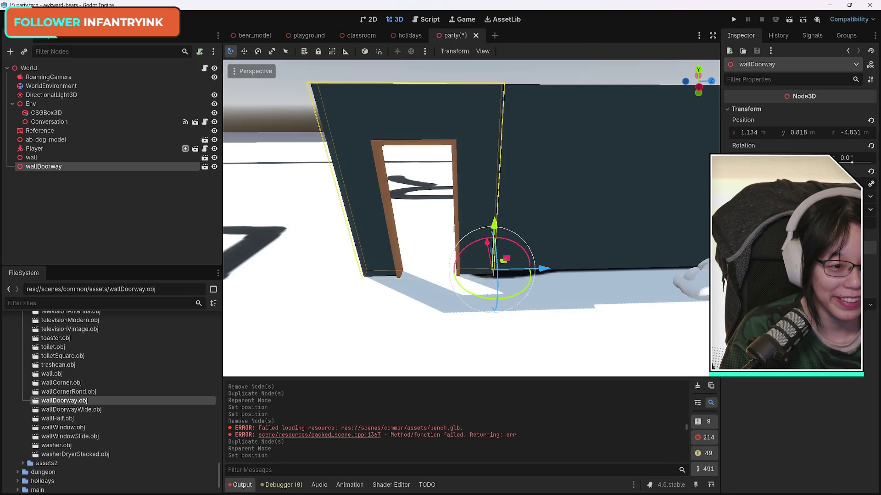
click(41, 157)
ctrl+click(45, 167)
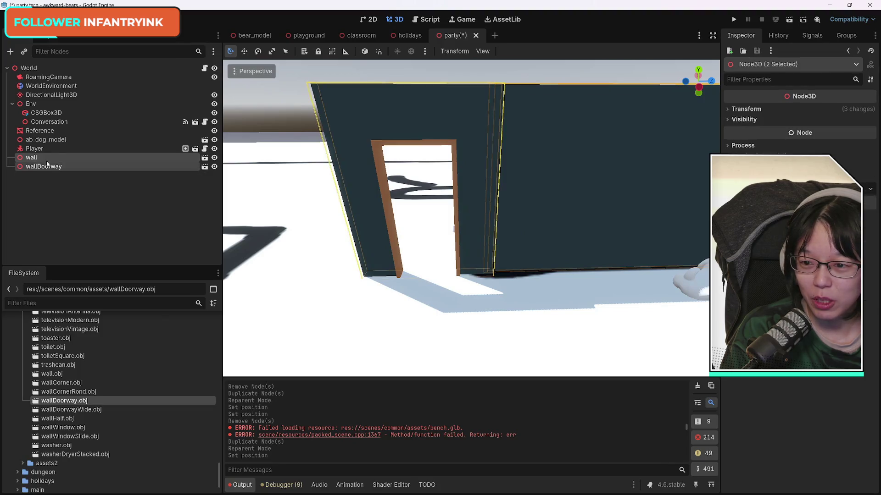
Create a Node3D named Hallway under Env.
mouse_move(45, 168)
mouse_down()
mouse_move(51, 130)
mouse_move(35, 106)
mouse_up()
click(35, 107)
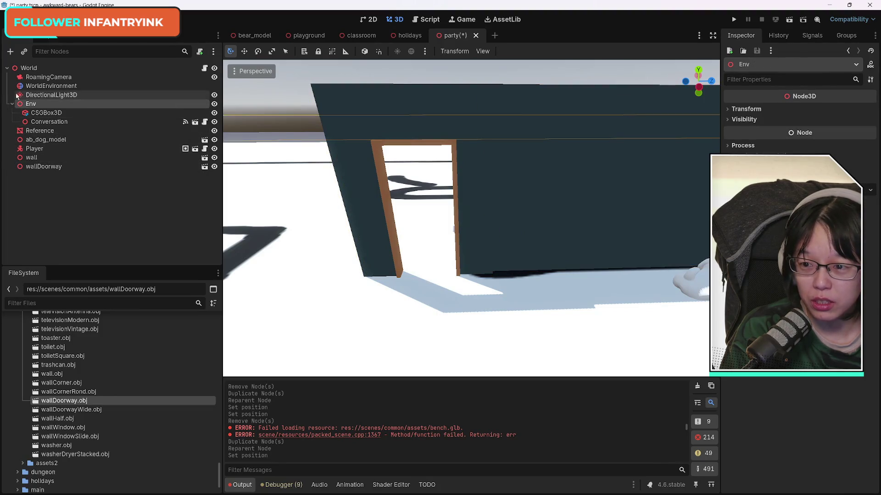
click(11, 52)
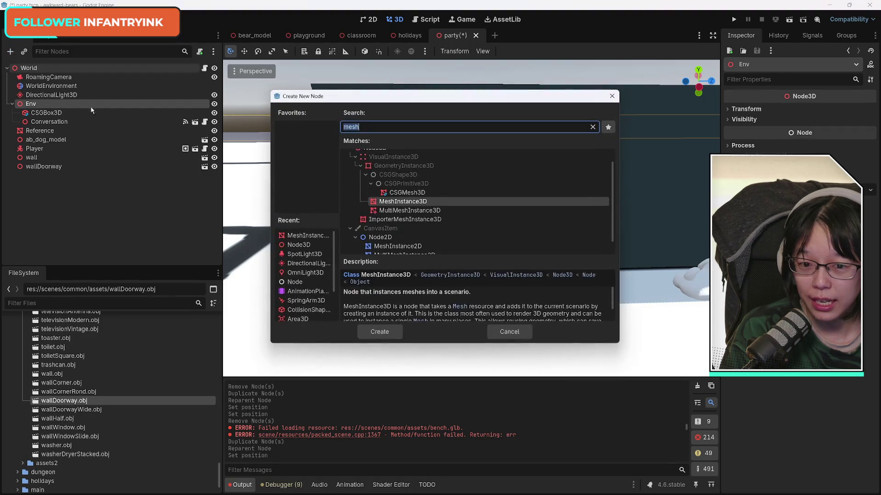
click(299, 245)
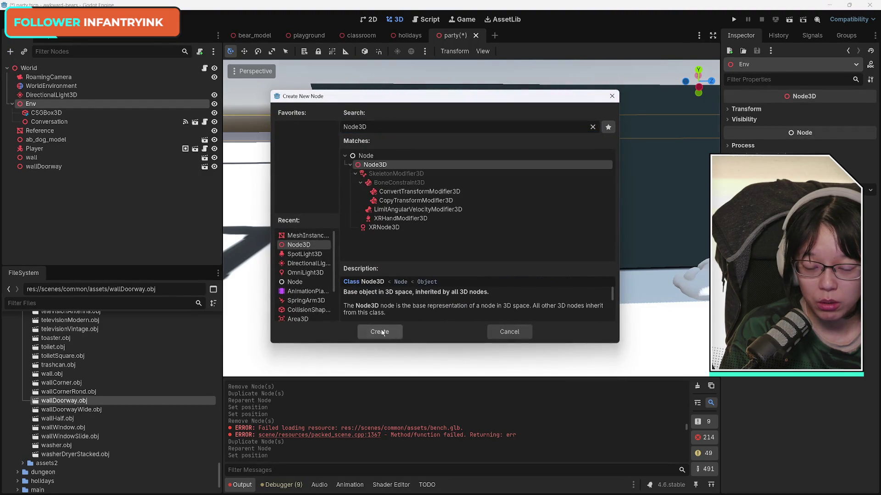
click(379, 331)
text(Hallway)
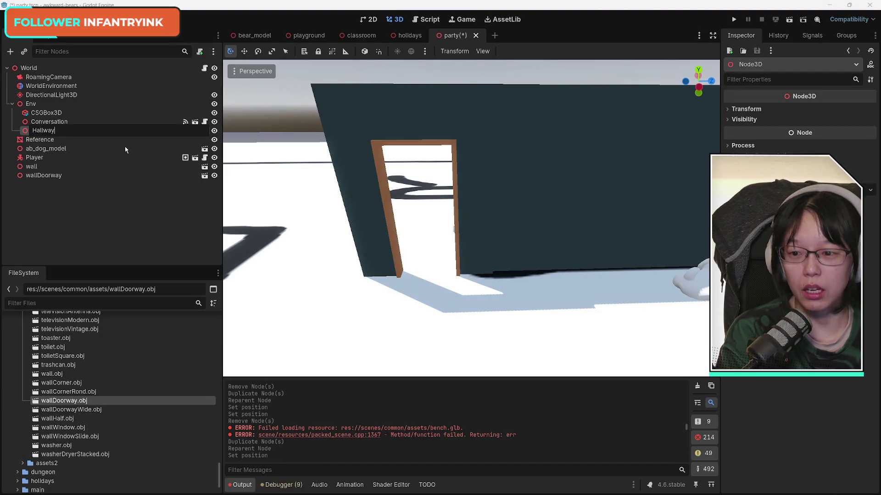
key(Return)
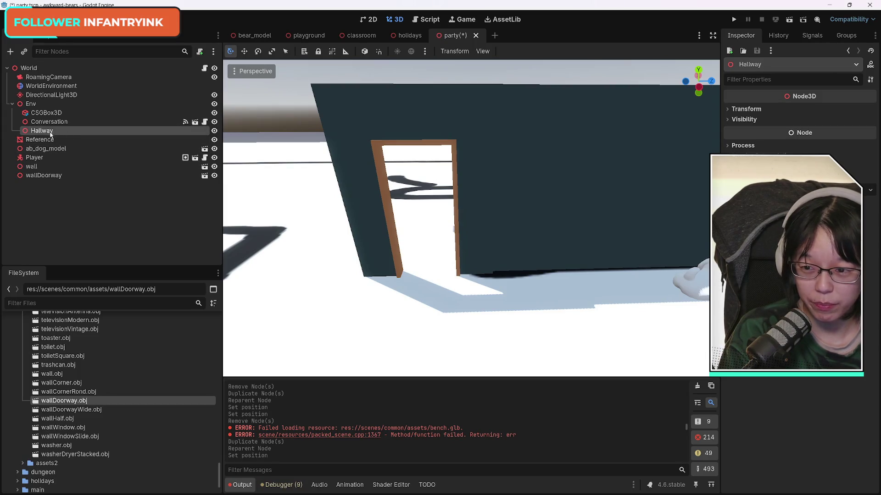
Move wall and wallDoorway under Hallway and frame them in the view.
click(43, 176)
shift+click(44, 167)
drag(44, 167, 45, 131)
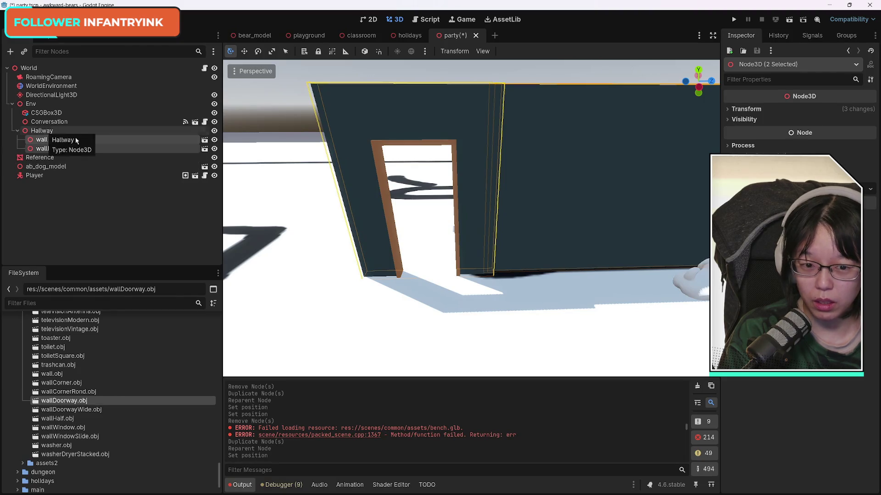
key(f)
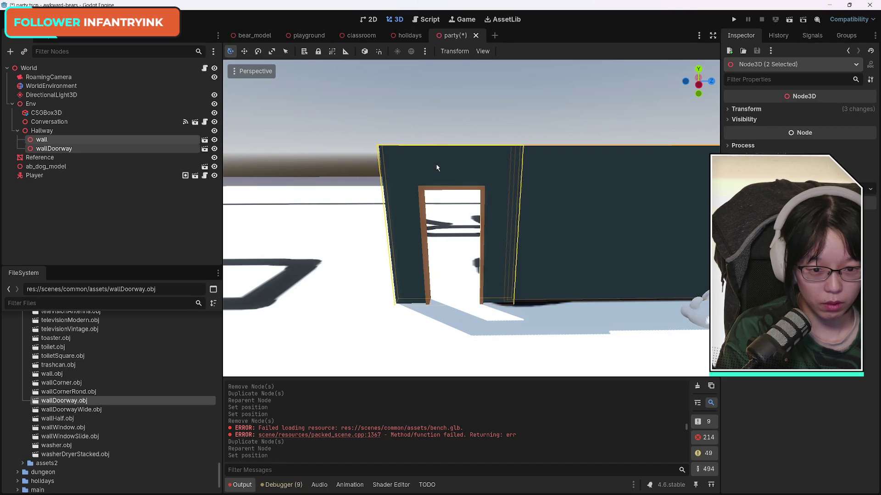
Select wallDoorway, try Position Y 0.568 and undo it, then set Position Z to -4.846.
click(726, 110)
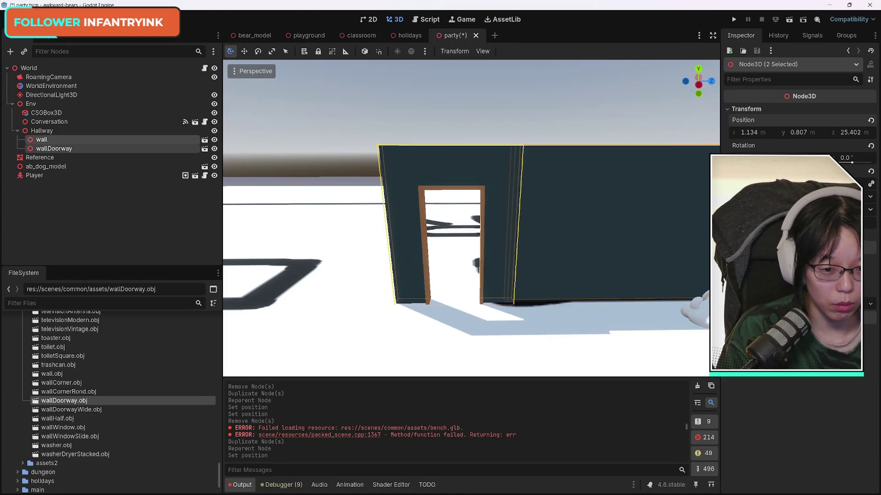
click(496, 216)
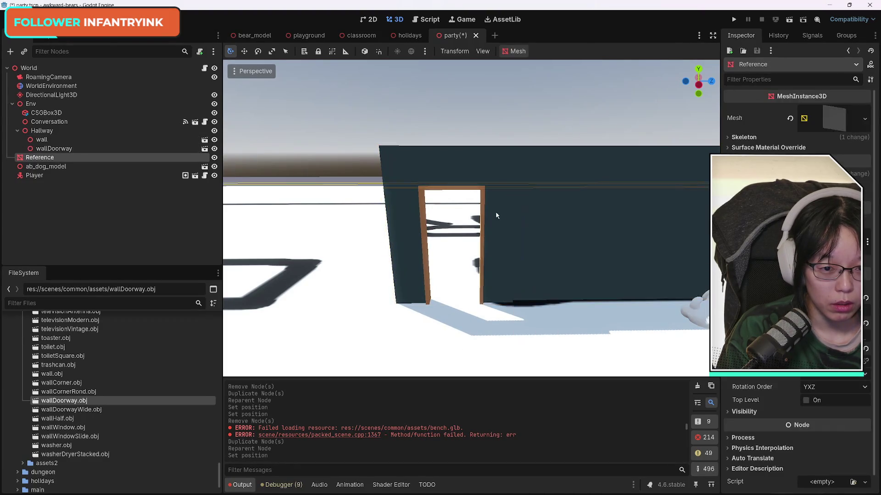
click(494, 176)
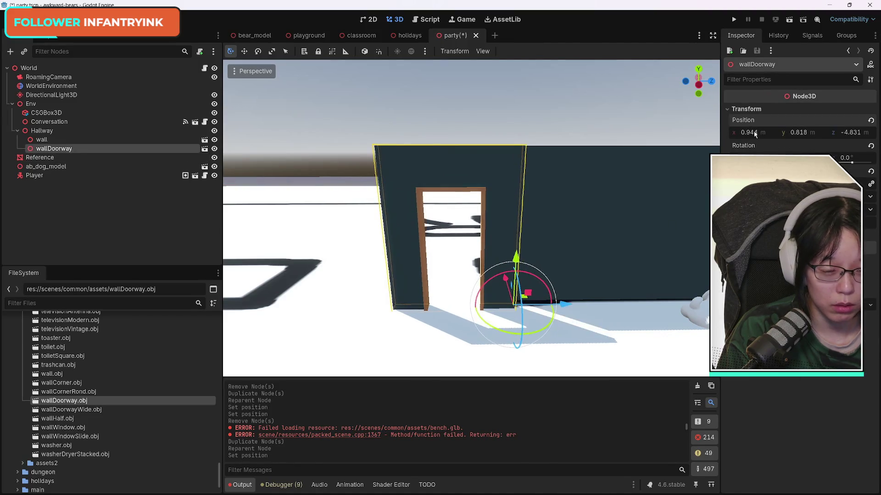
click(798, 132)
text(0.568)
key(Return)
key(ctrl+z)
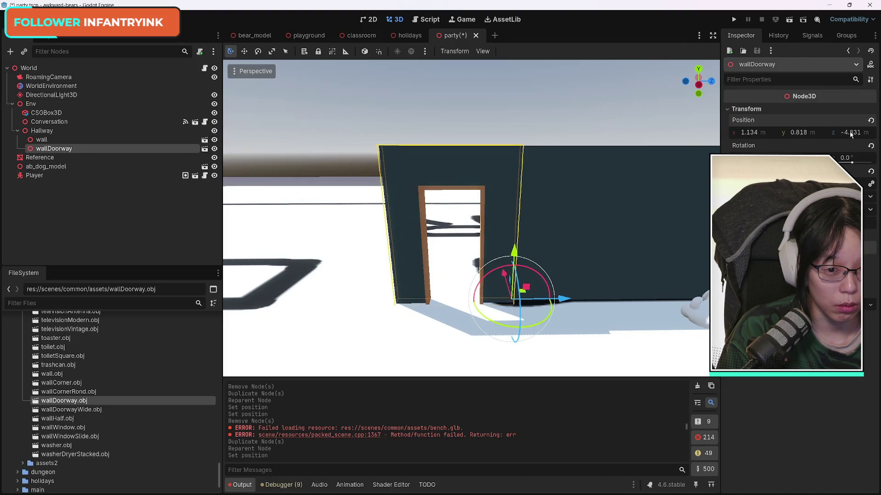
drag(850, 133, 847, 134)
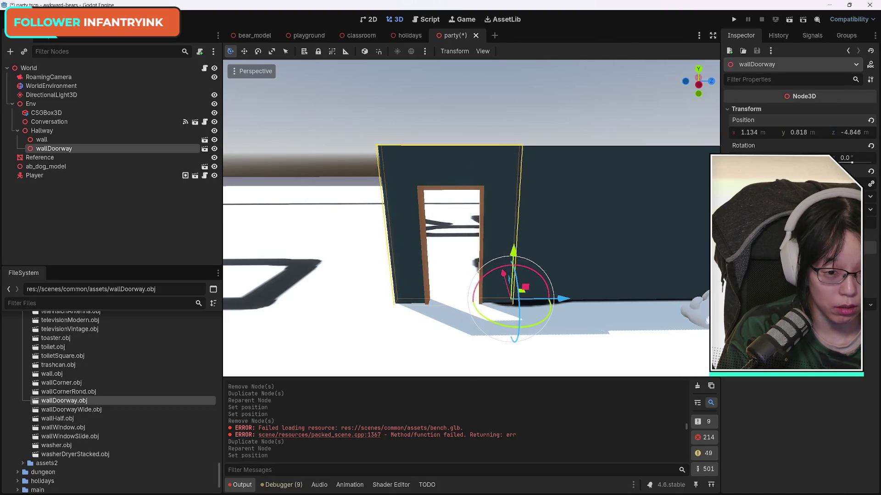
Fly around the hallway to check the doorway sits flush at the wall's near end.
mouse_move(471, 217)
mouse_down()
mouse_move(562, 218)
mouse_move(504, 216)
mouse_move(549, 259)
mouse_move(549, 246)
mouse_up()
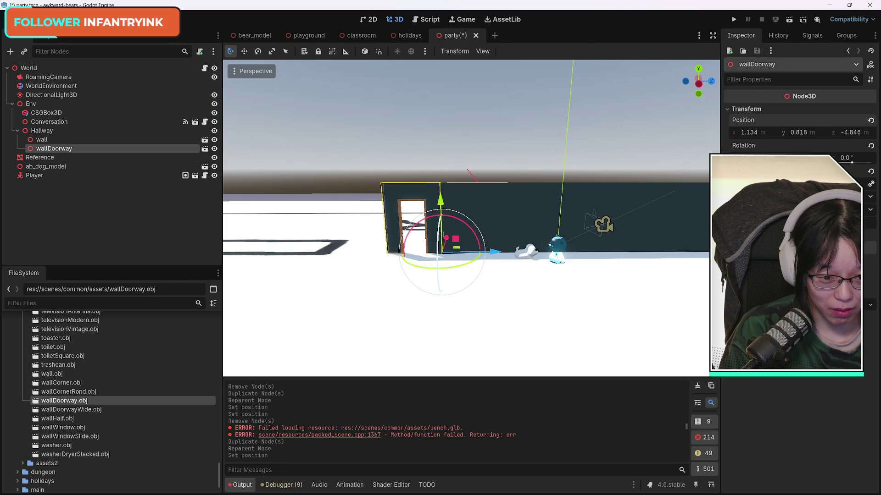
mouse_move(550, 246)
mouse_down()
mouse_move(546, 275)
mouse_move(518, 271)
mouse_move(509, 252)
mouse_move(468, 234)
mouse_move(454, 257)
mouse_up()
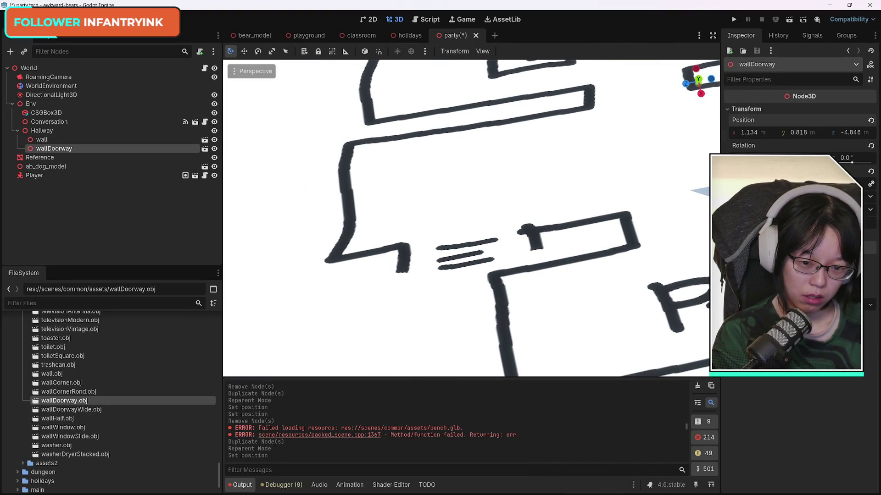
key(s)
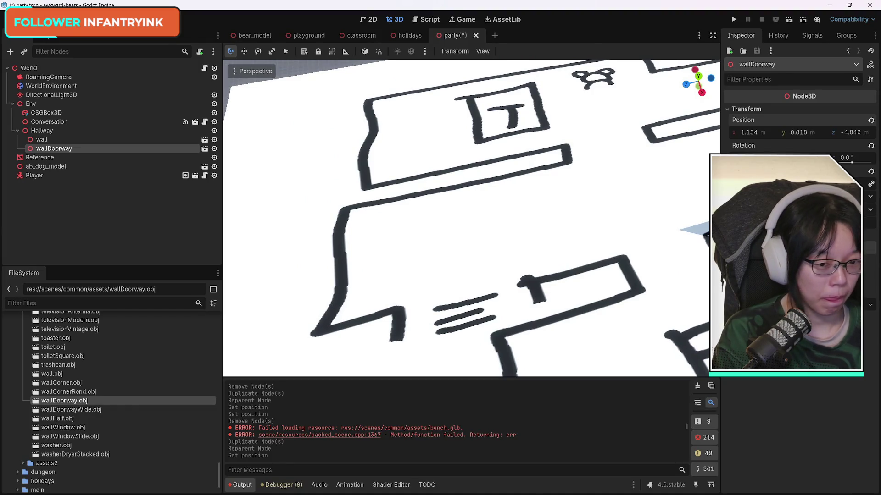
key(e)
key(q)
key(s)
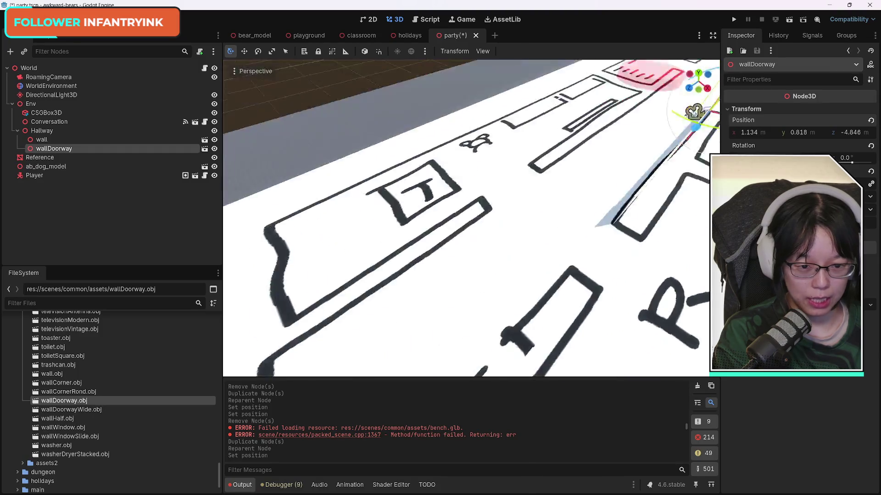
key(w)
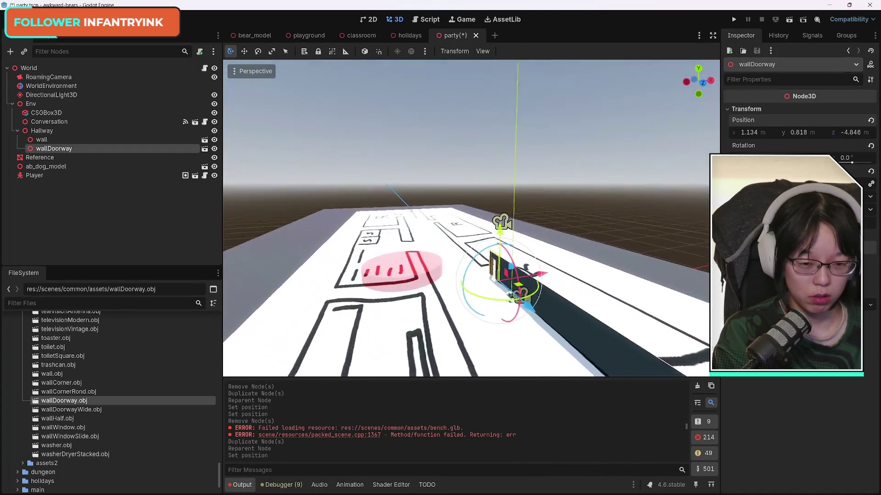
key(s)
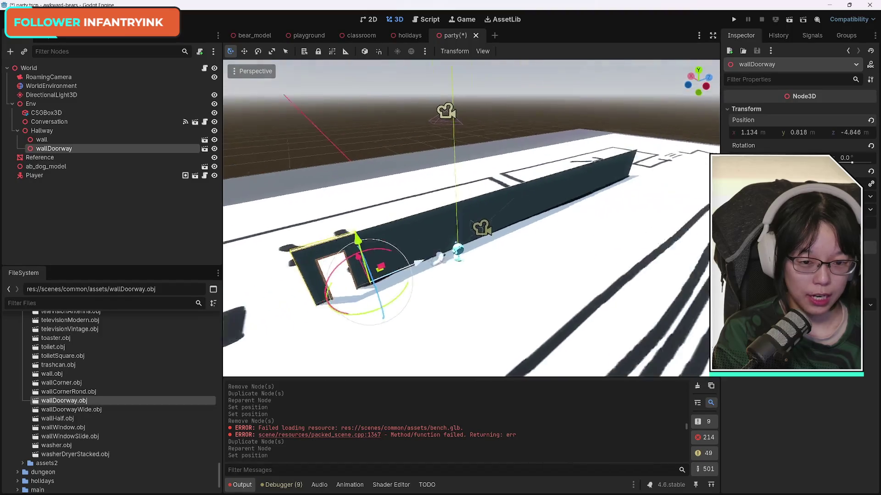
key(w)
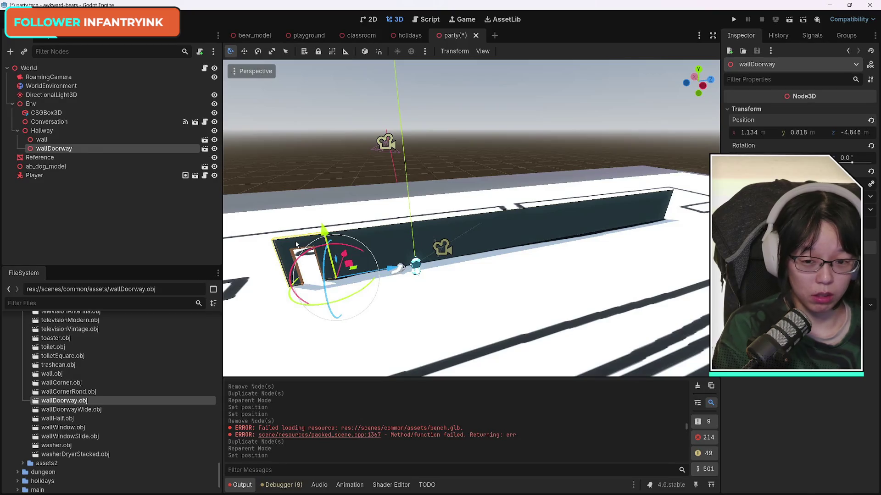
Duplicate wallDoorway and move the copy to the wall's far end, nudged slightly along X.
key(ctrl+d)
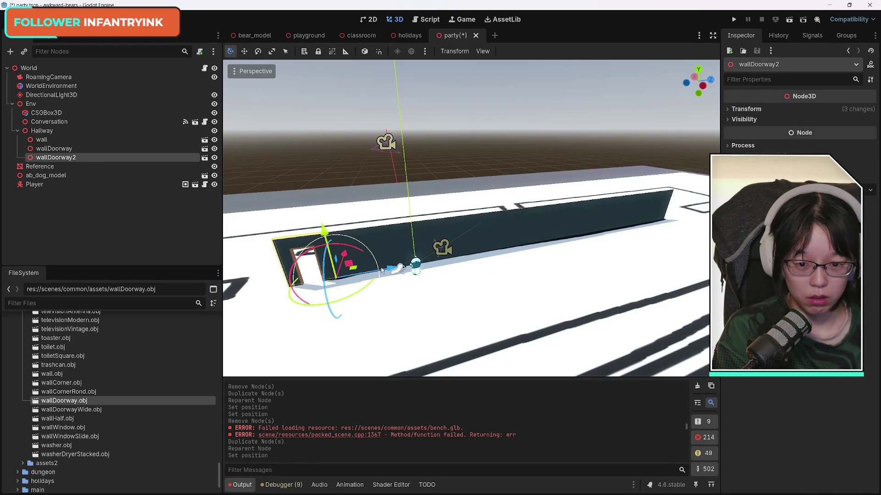
drag(387, 273, 702, 255)
key(w)
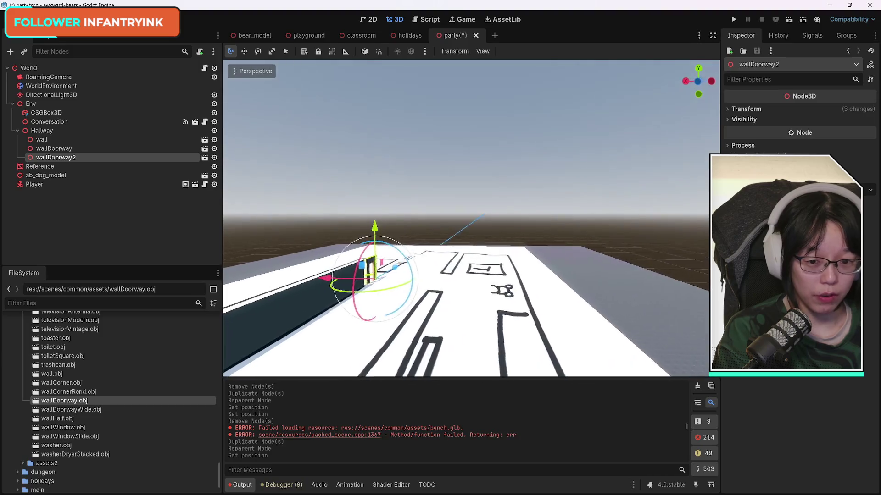
key(w)
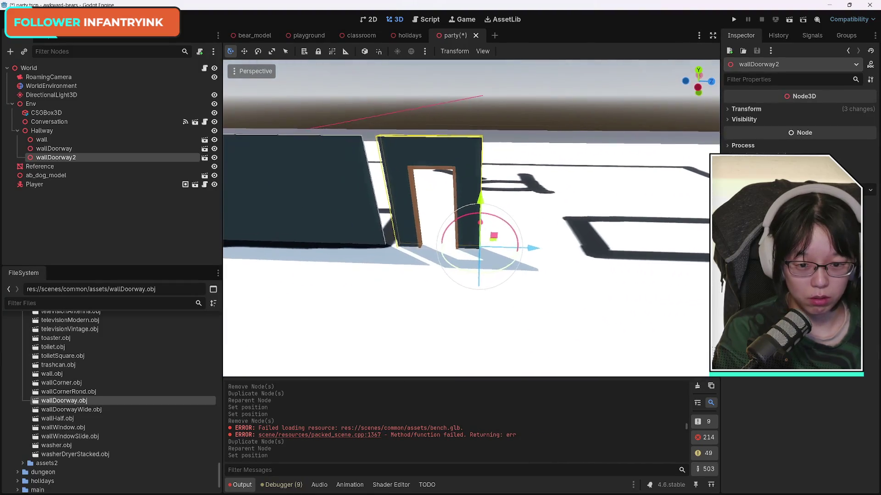
drag(526, 243, 512, 251)
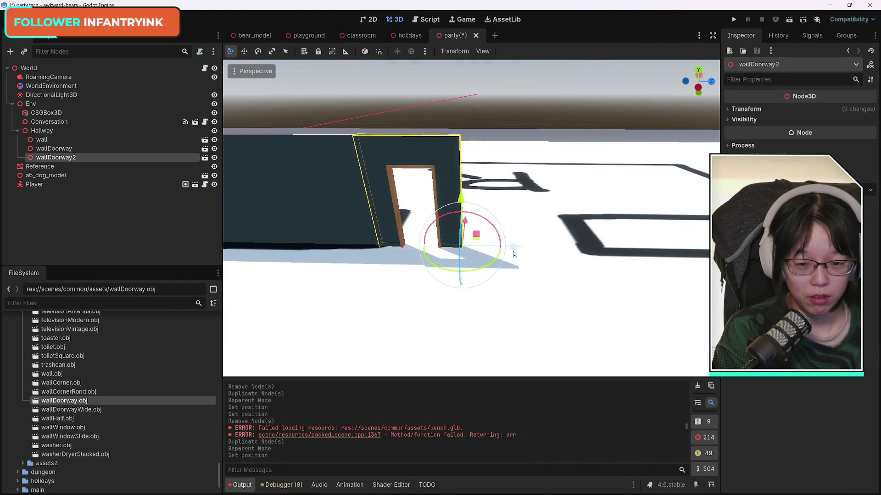
Fly along the long wall to inspect it, then duplicate the long wall piece.
key(w)
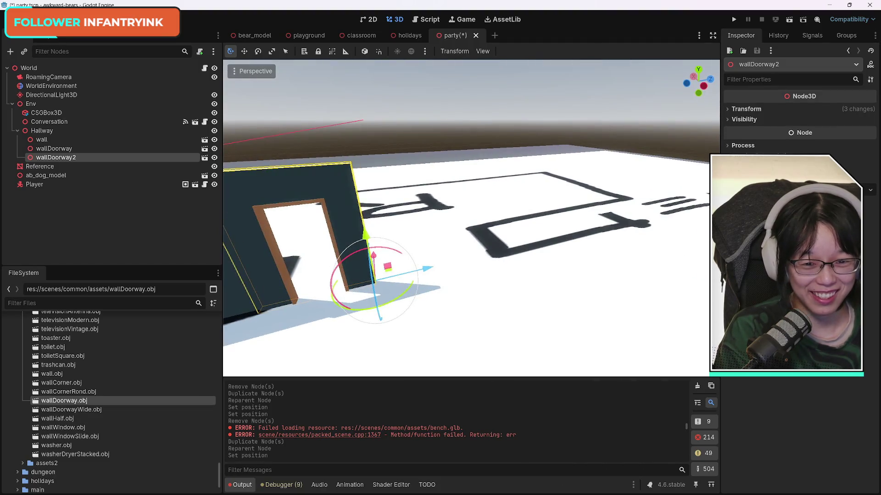
key(w)
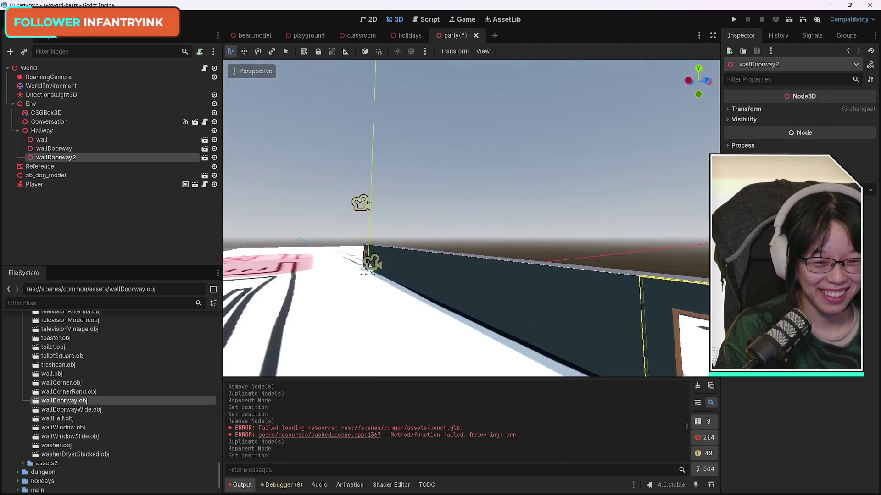
key(s)
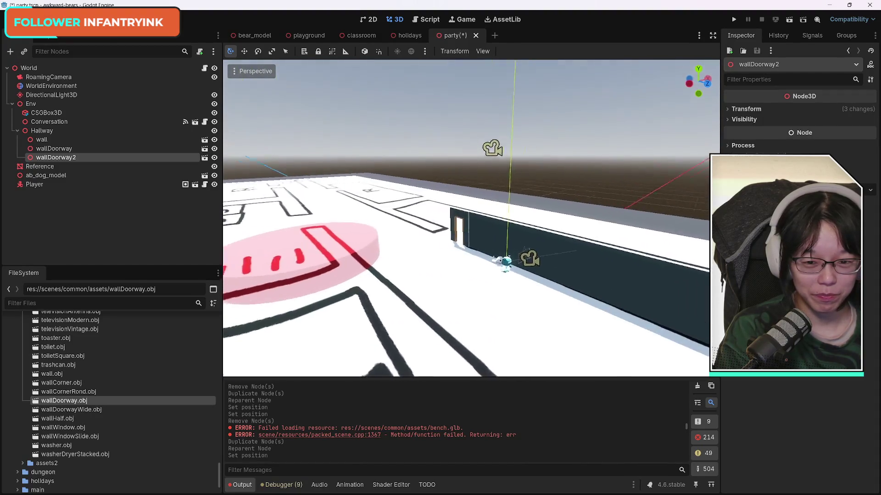
key(d)
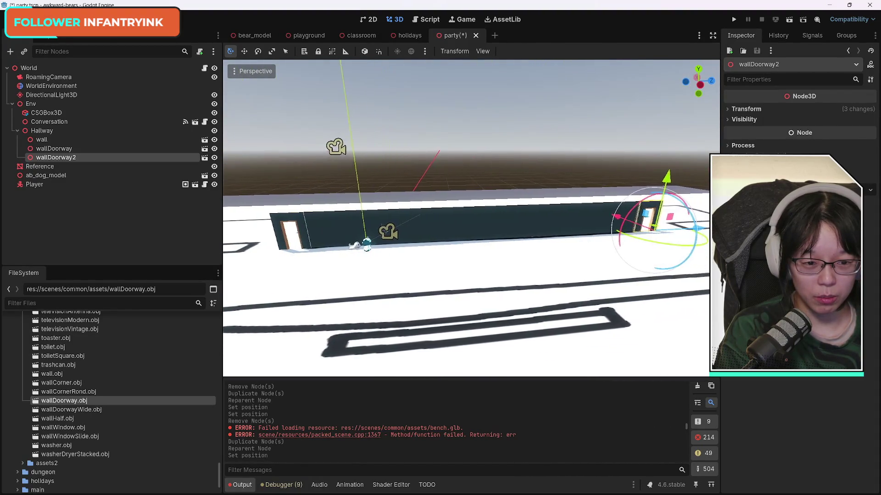
click(484, 219)
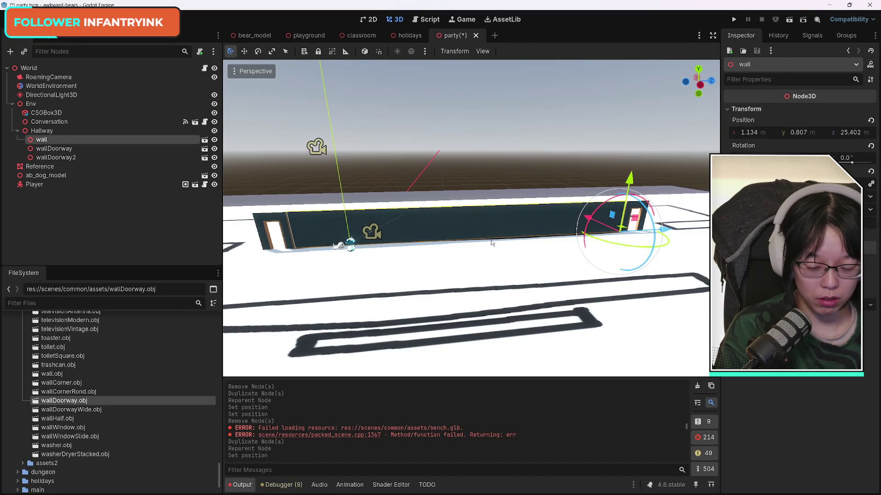
key(ctrl+d)
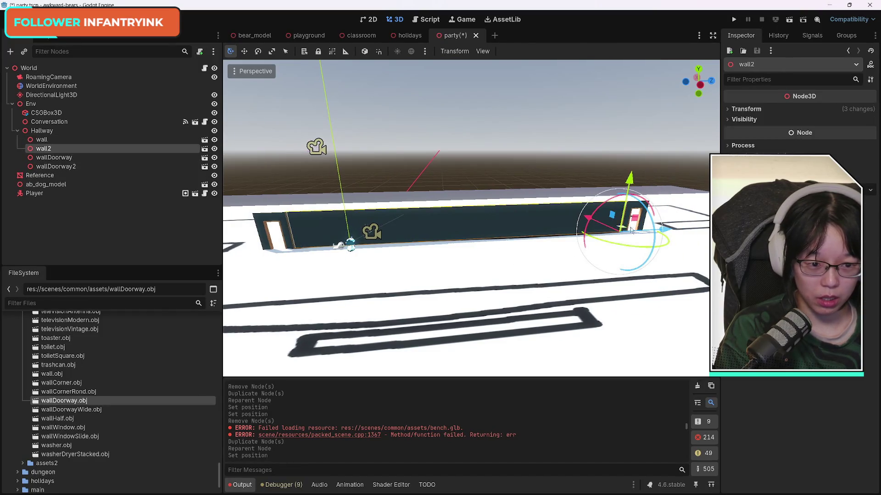
Slide wall2 about -32.8 m along Z over the floor plan, then select wallDoorway2.
mouse_move(630, 227)
mouse_down()
mouse_move(366, 243)
mouse_move(330, 256)
mouse_up()
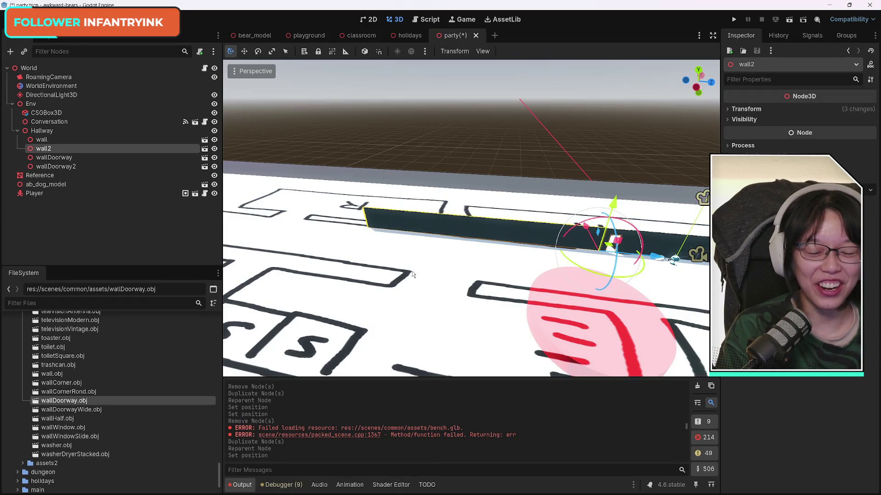
mouse_move(412, 275)
mouse_down()
mouse_move(413, 256)
mouse_move(436, 284)
mouse_move(556, 346)
mouse_move(519, 366)
mouse_move(387, 222)
mouse_move(395, 207)
mouse_move(400, 216)
mouse_up()
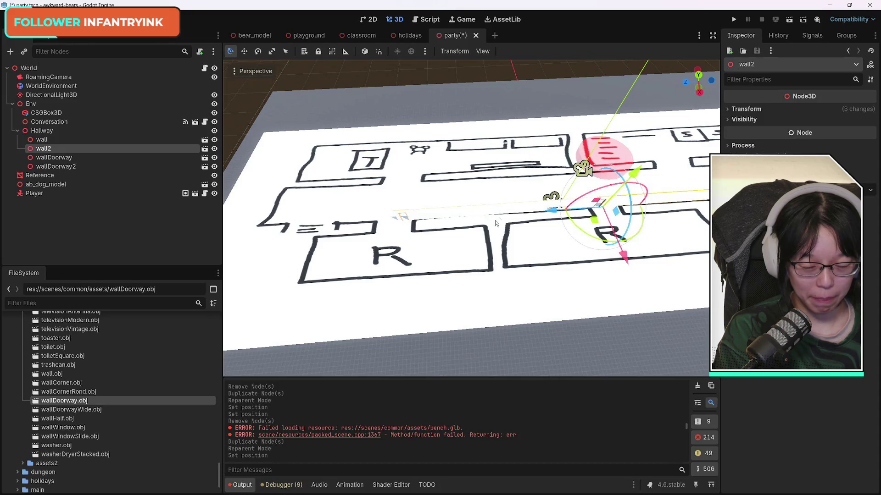
drag(495, 224, 496, 224)
drag(465, 260, 465, 260)
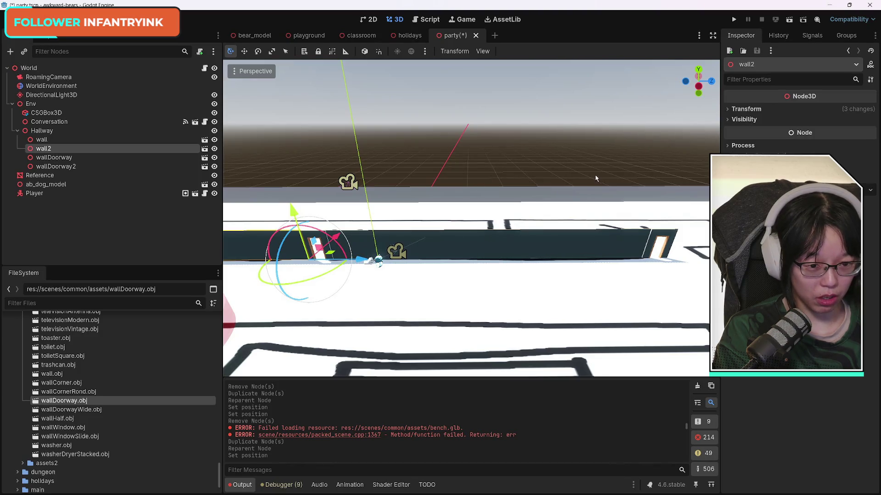
click(656, 236)
drag(432, 288, 432, 288)
key(d)
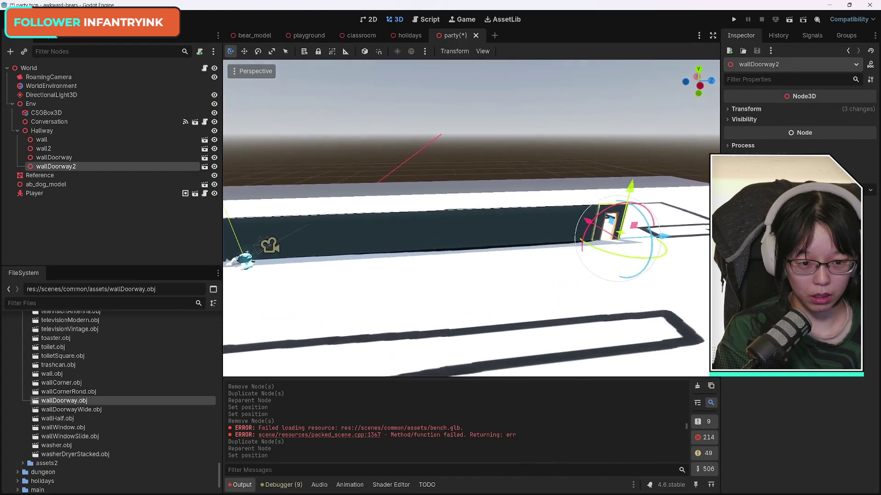
Select the long wall and undo its last extension.
key(w)
key(s)
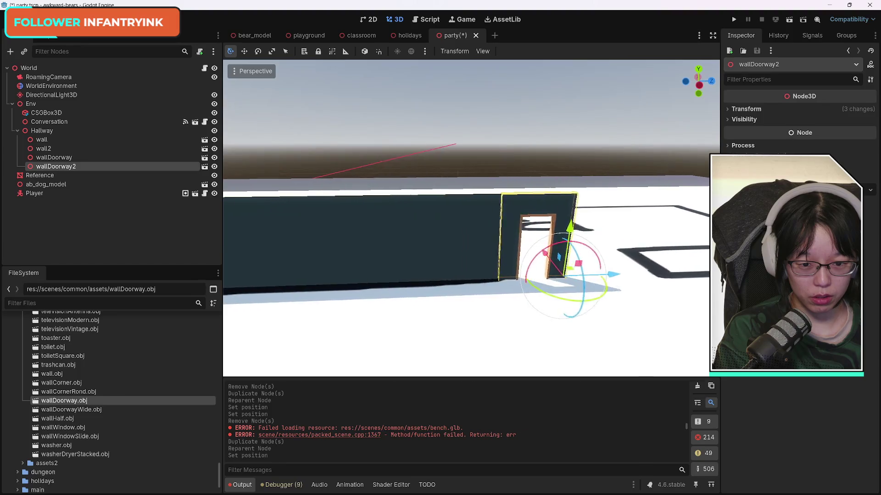
key(e)
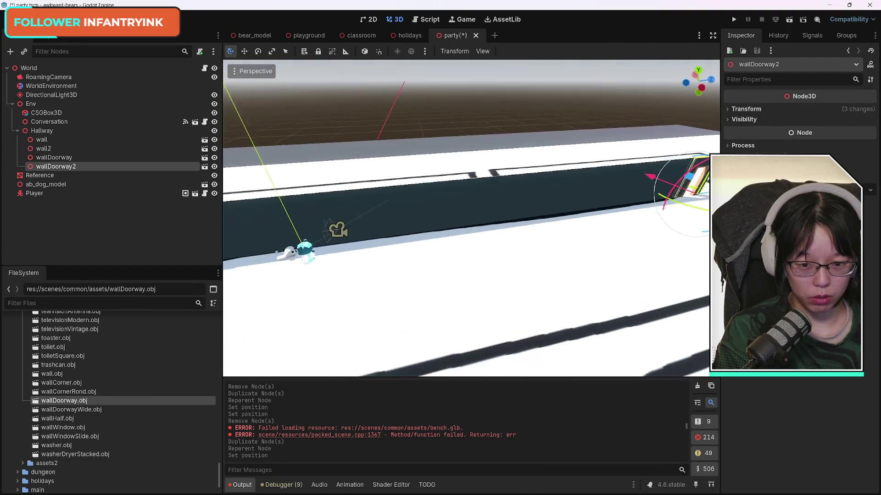
click(456, 222)
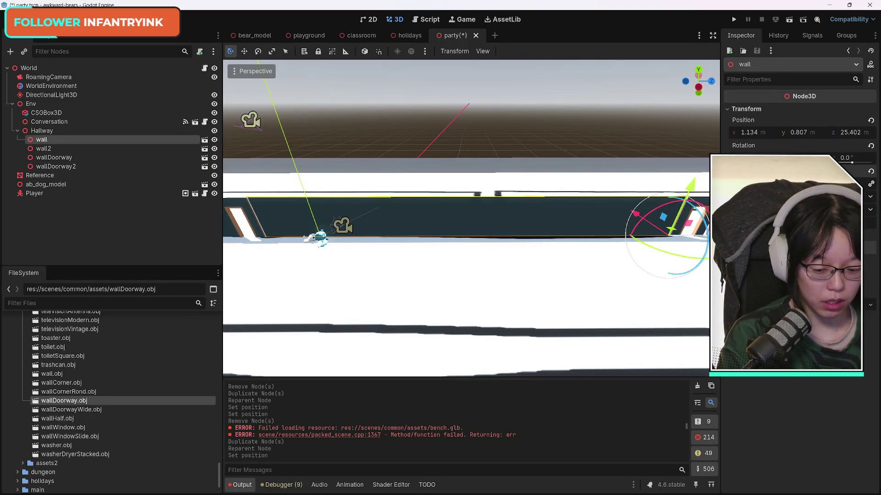
key(ctrl+z)
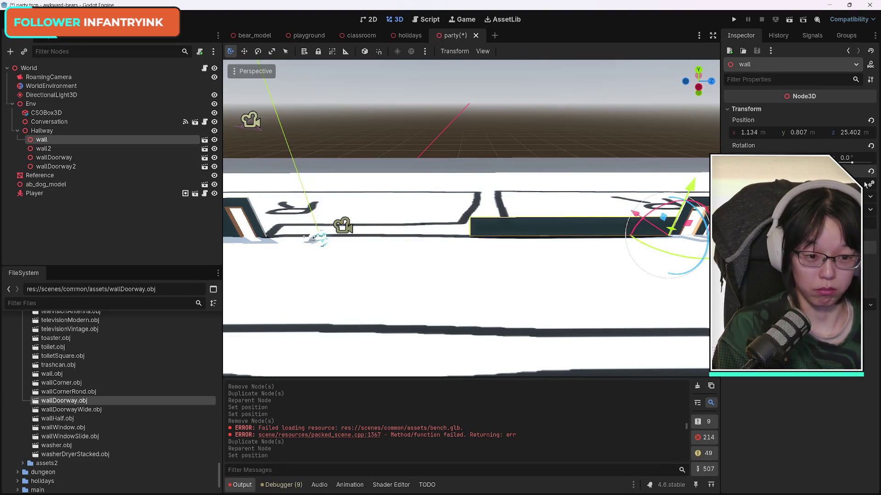
key(ctrl+shift+z)
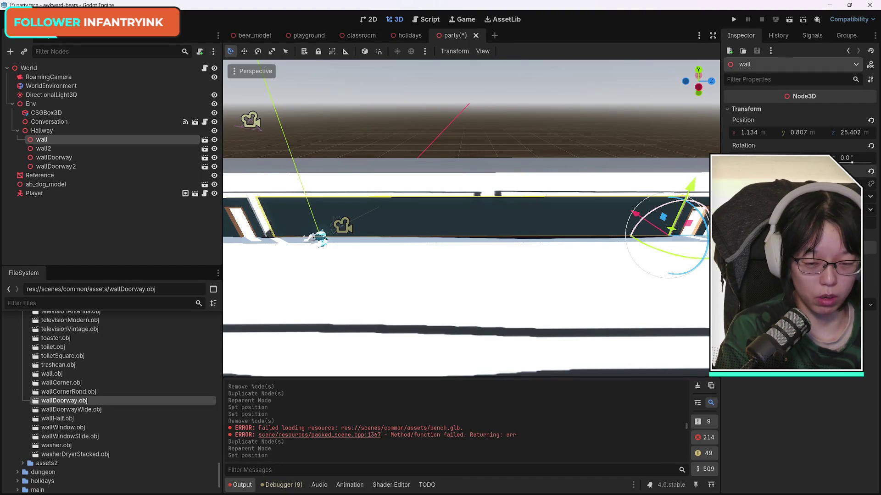
key(ctrl+z)
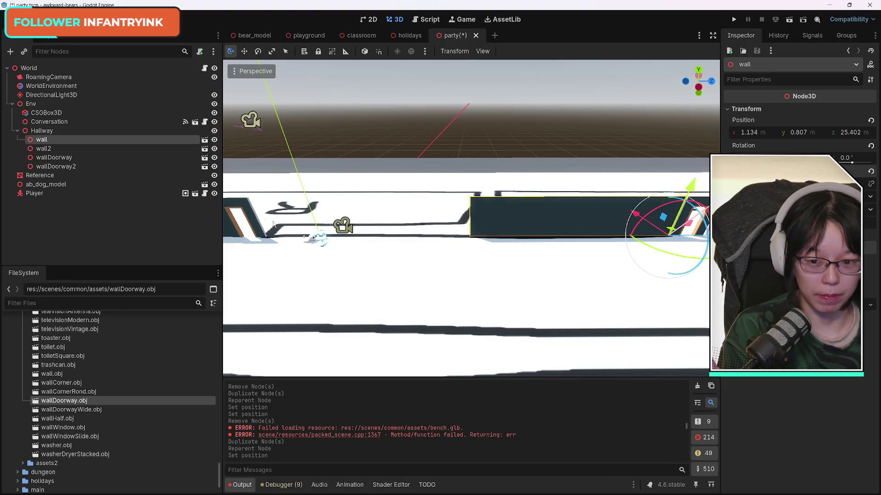
Select wallDoorway and wall2 together in the viewport.
click(245, 209)
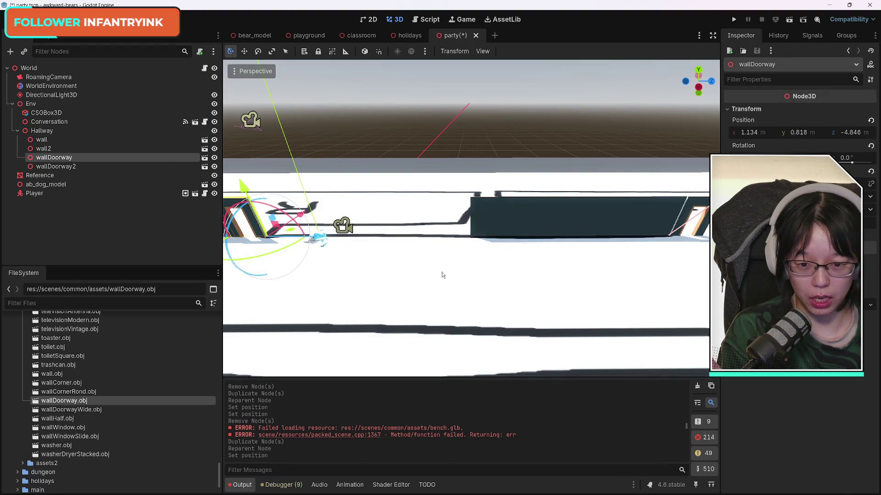
mouse_move(432, 273)
mouse_down()
mouse_move(441, 229)
mouse_move(477, 243)
mouse_up()
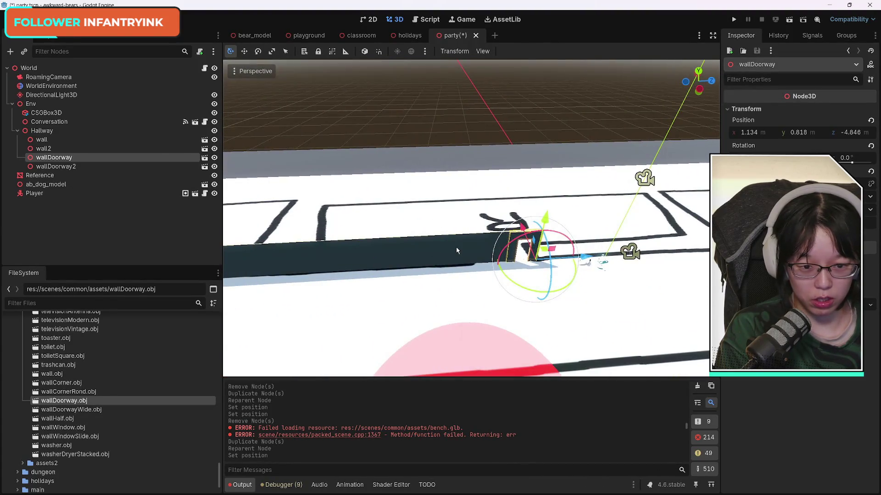
click(516, 248)
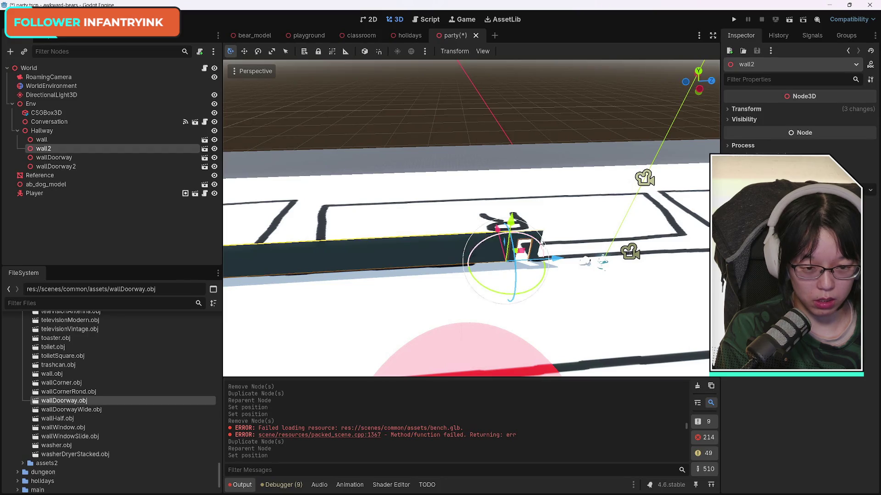
click(615, 251)
click(530, 240)
shift+click(441, 250)
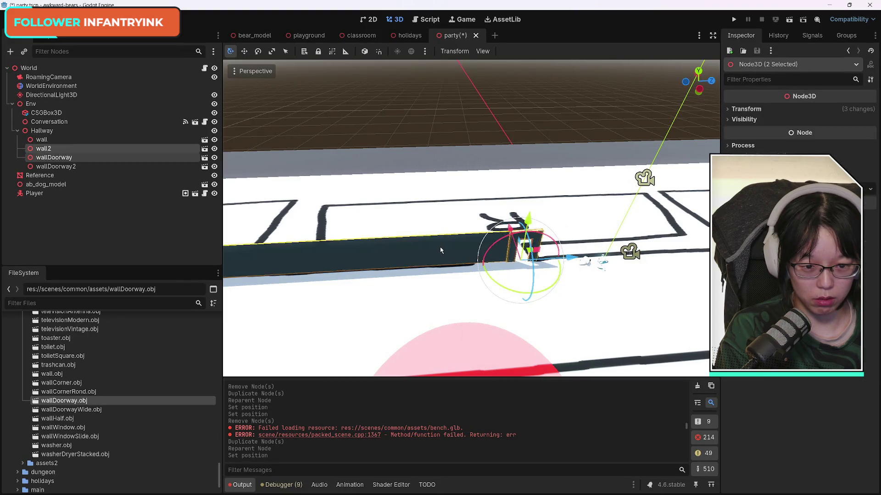
Delete wall2 and wallDoorway, confirming the dialog, then select the remaining wall piece.
key(Delete)
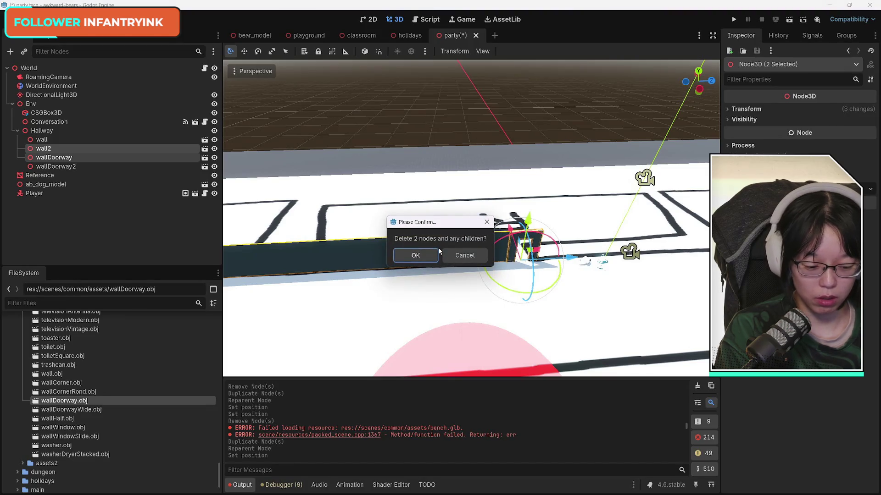
click(436, 253)
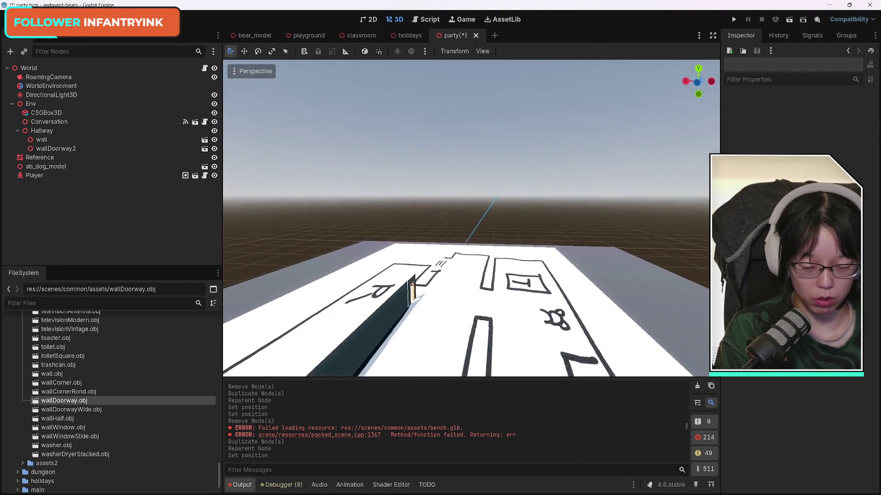
key(w)
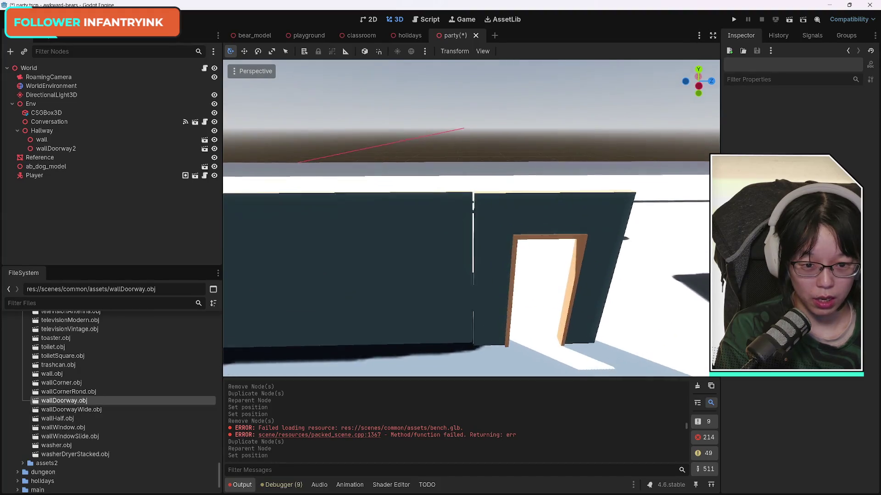
key(w)
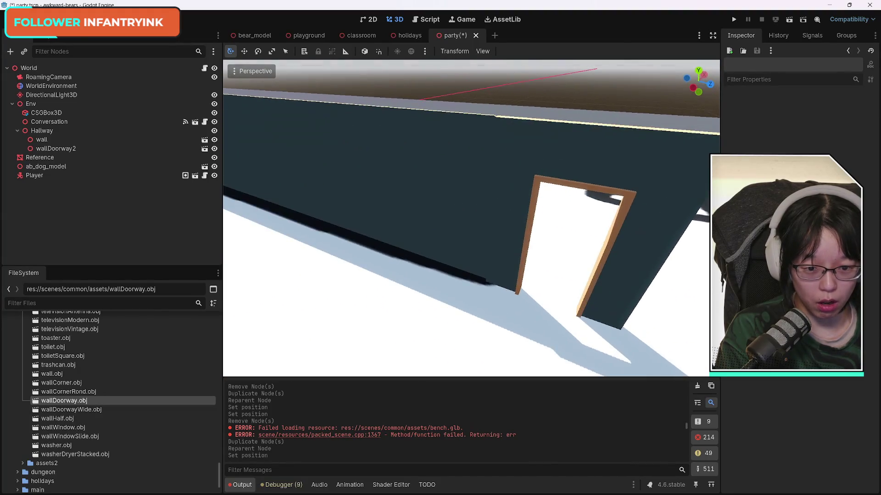
key(w)
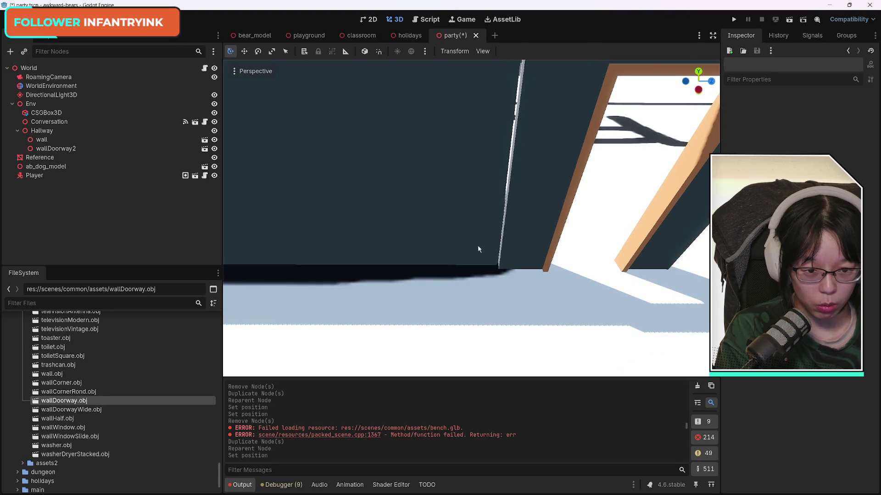
click(503, 209)
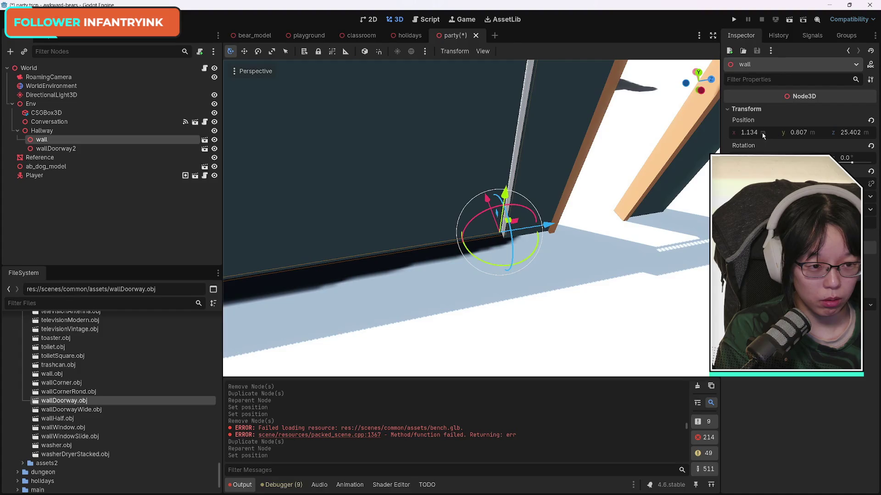
Move the wall to x 1.029 and z 25.502, then check its edge against the doorway.
drag(753, 133, 732, 133)
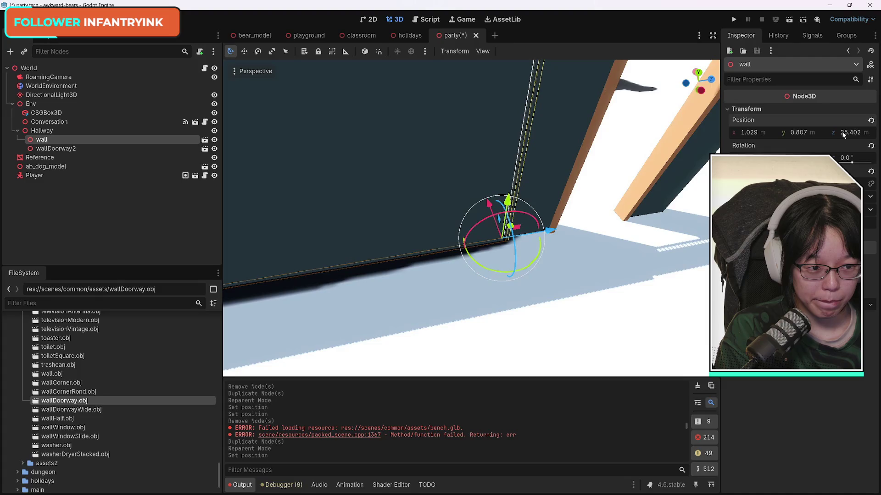
drag(843, 134, 851, 134)
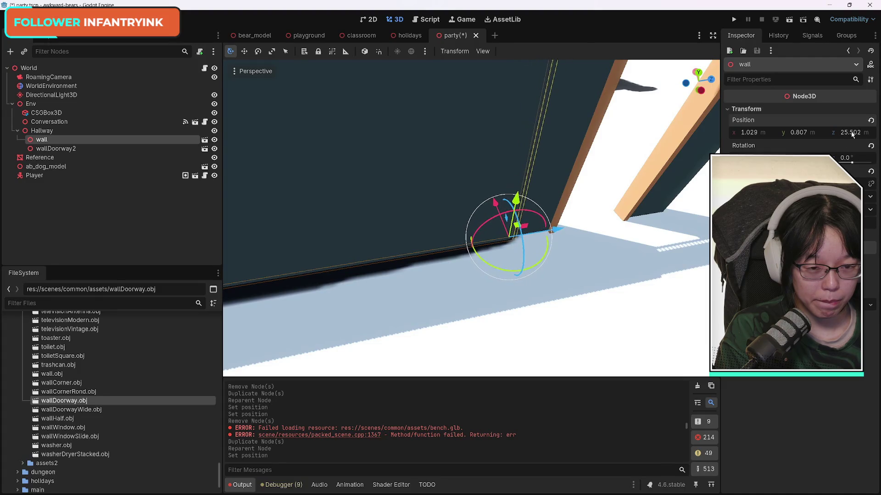
key(w)
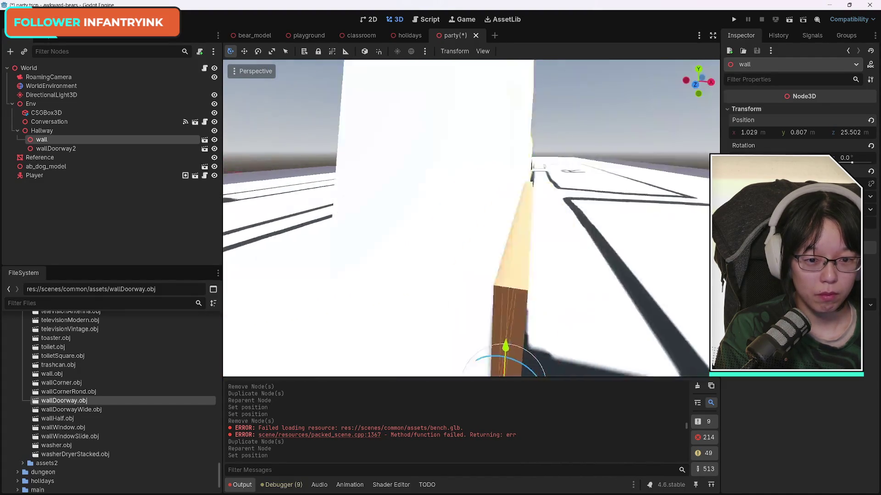
key(s)
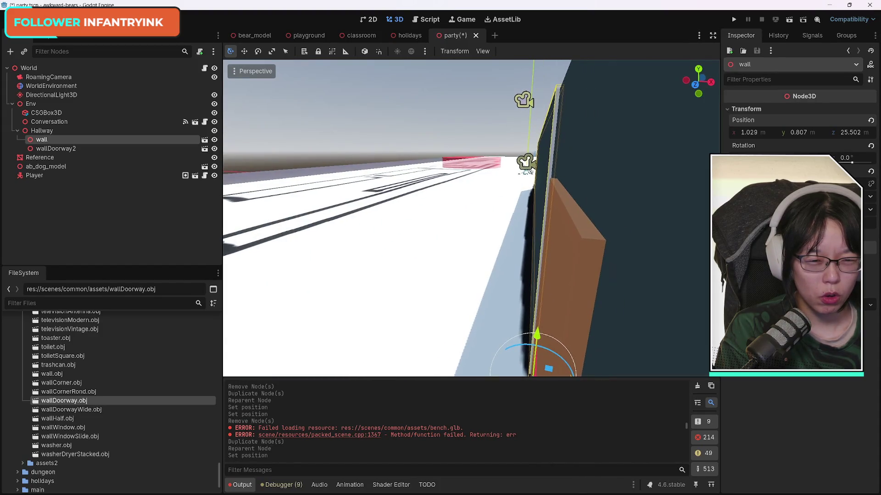
key(d)
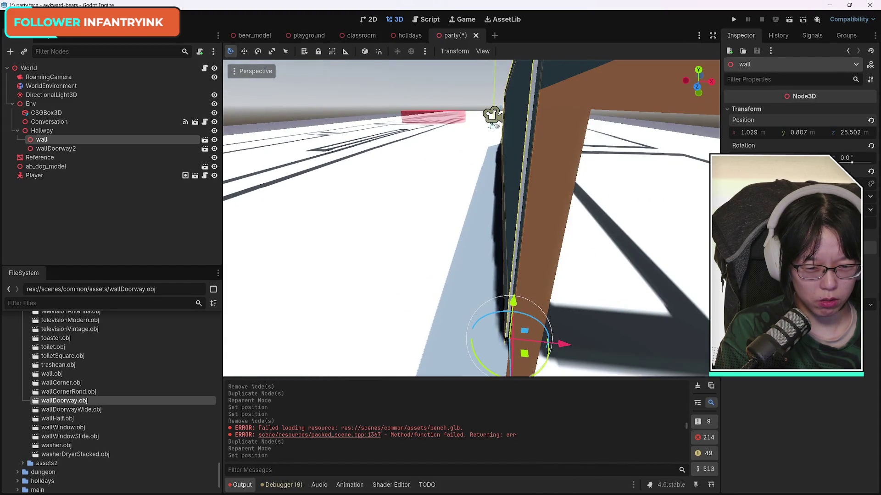
key(d)
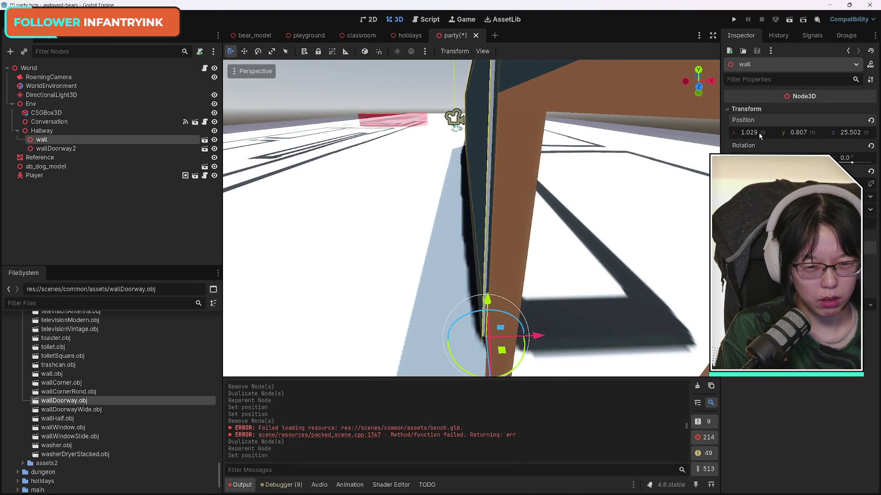
Try wall x values 1.064 and 1.114, settling on 1.064 after checking alignment.
drag(759, 133, 775, 132)
key(a)
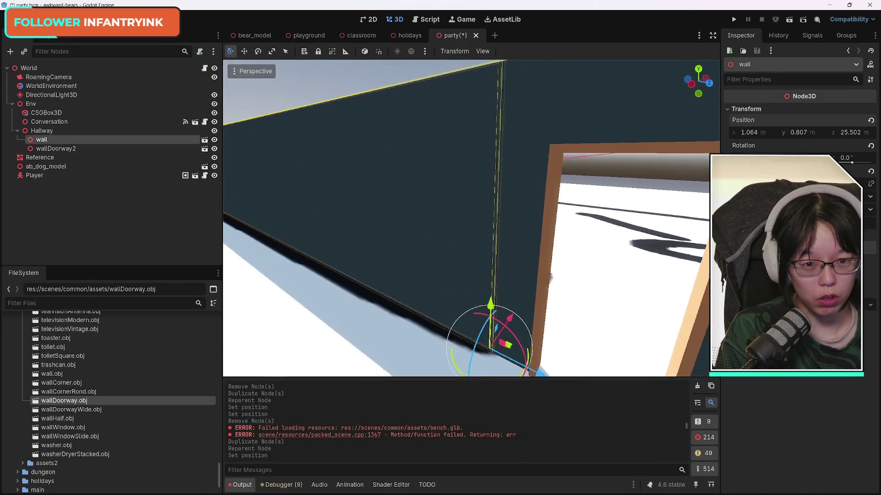
key(s)
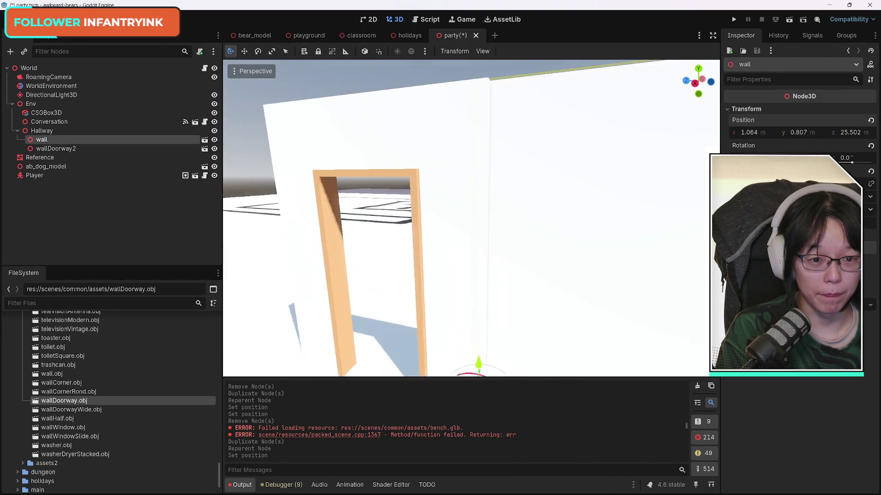
key(e)
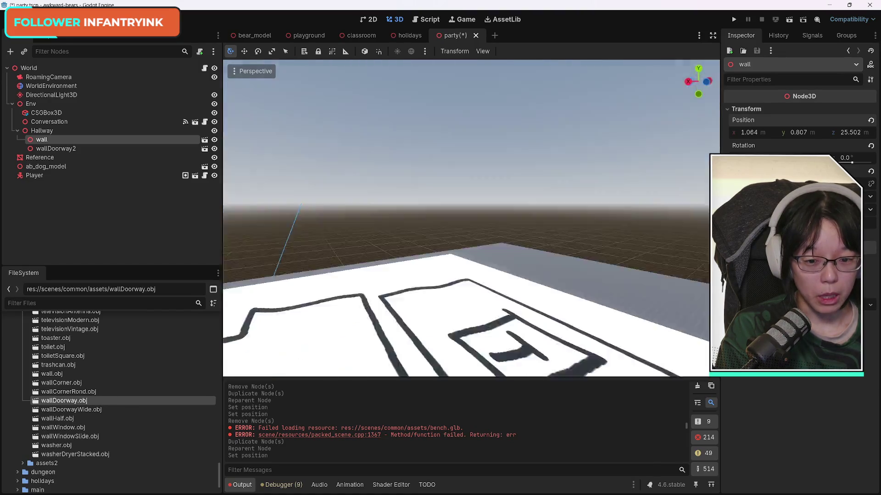
key(q)
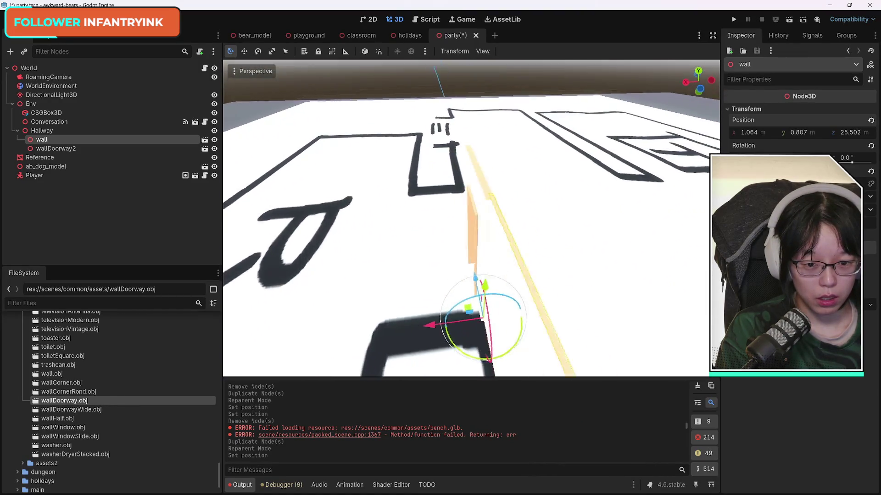
key(w)
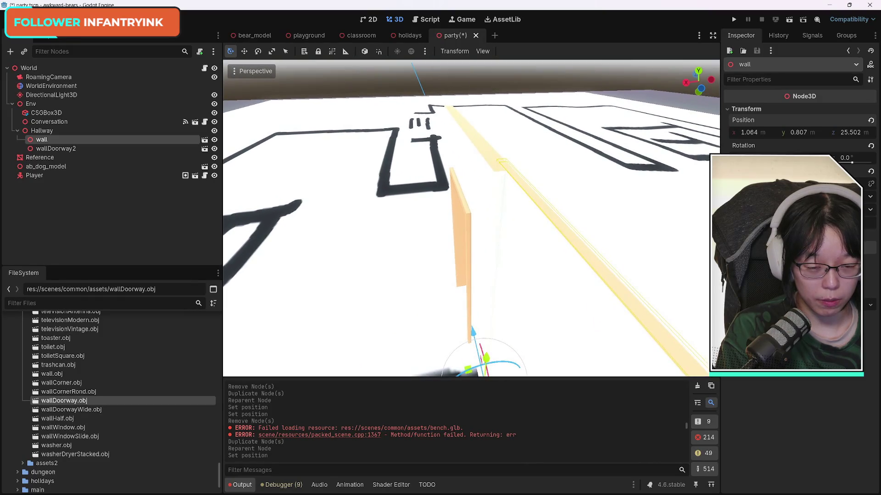
key(a)
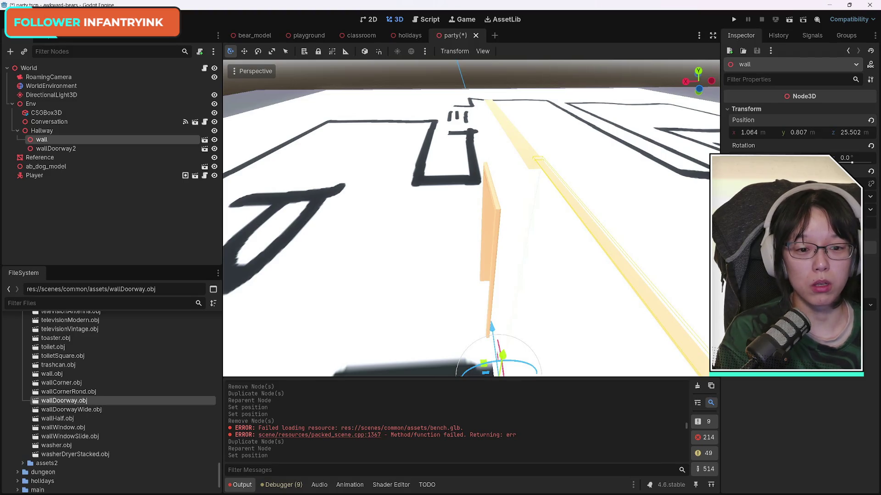
key(d)
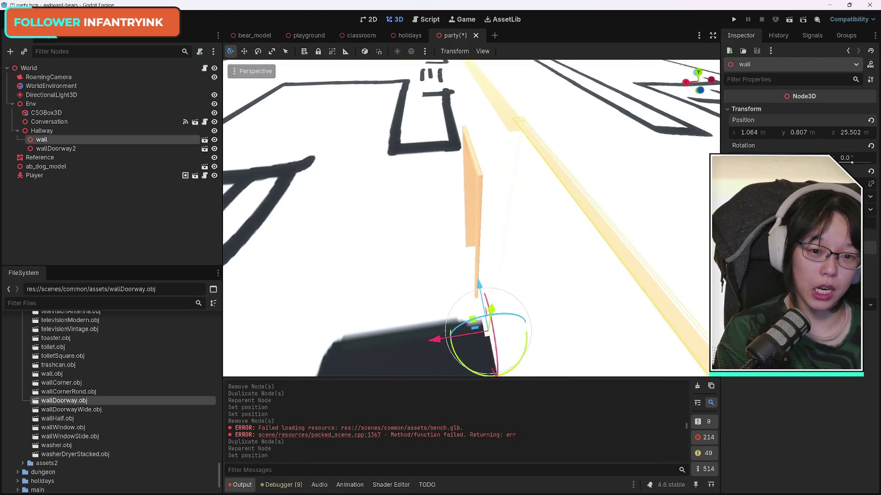
key(s)
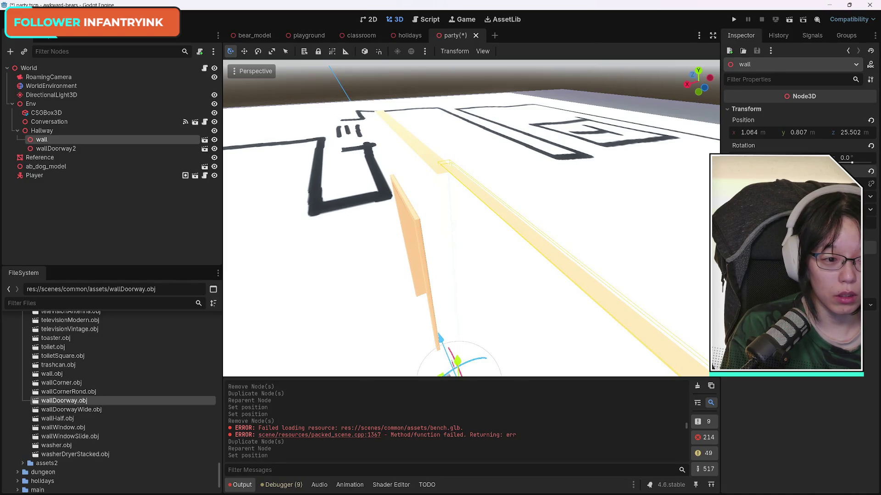
mouse_move(756, 133)
mouse_down()
mouse_move(783, 133)
mouse_move(784, 158)
mouse_up()
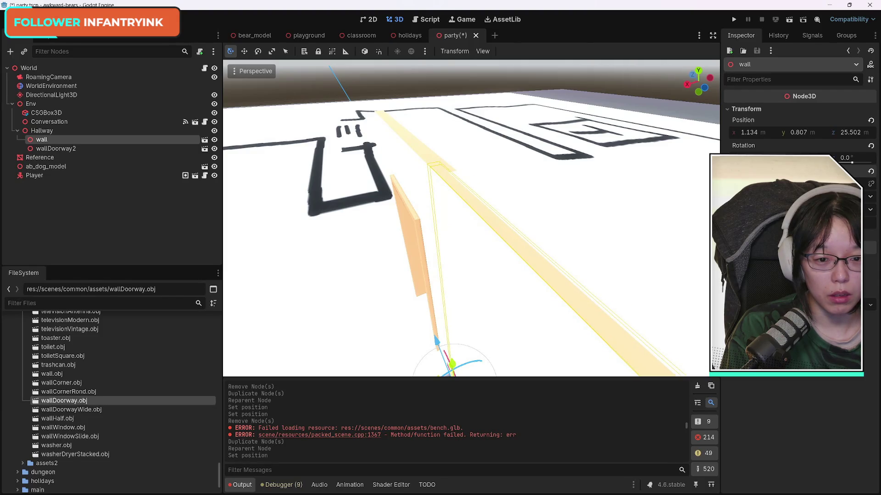
drag(752, 133, 747, 133)
click(411, 152)
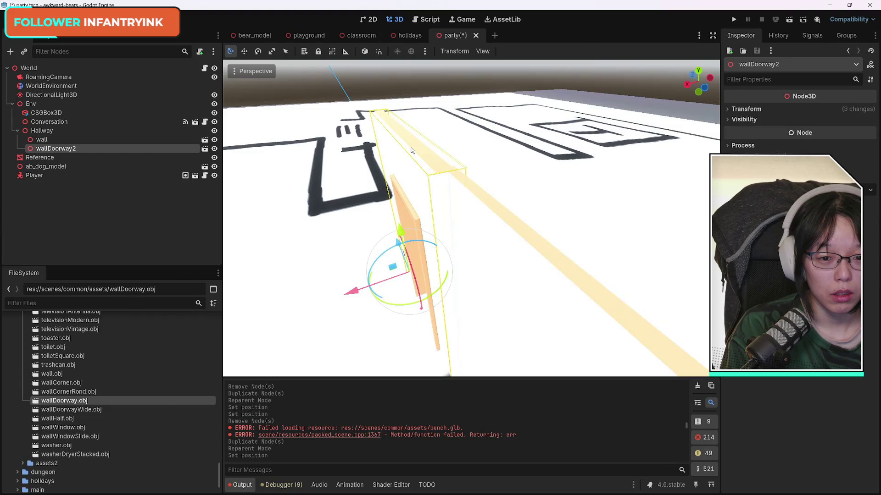
Set the wall's Position X to 1.134 to match wallDoorway2, comparing both pieces' values.
click(732, 110)
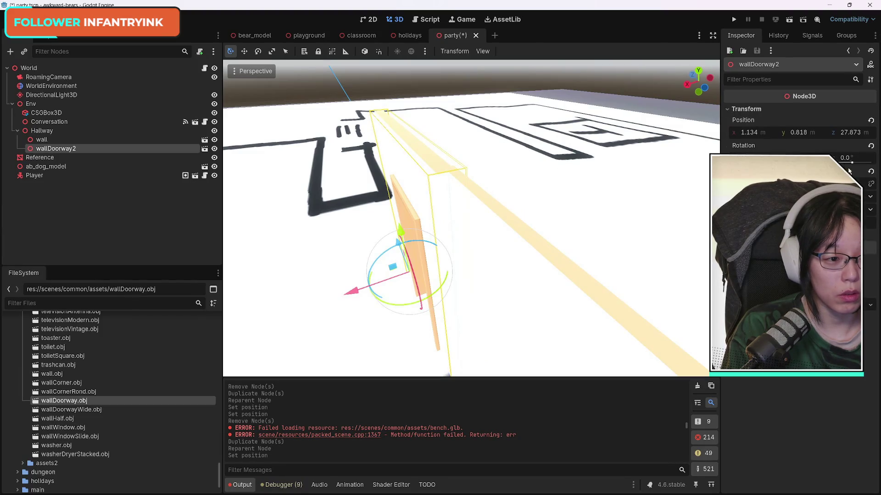
click(480, 232)
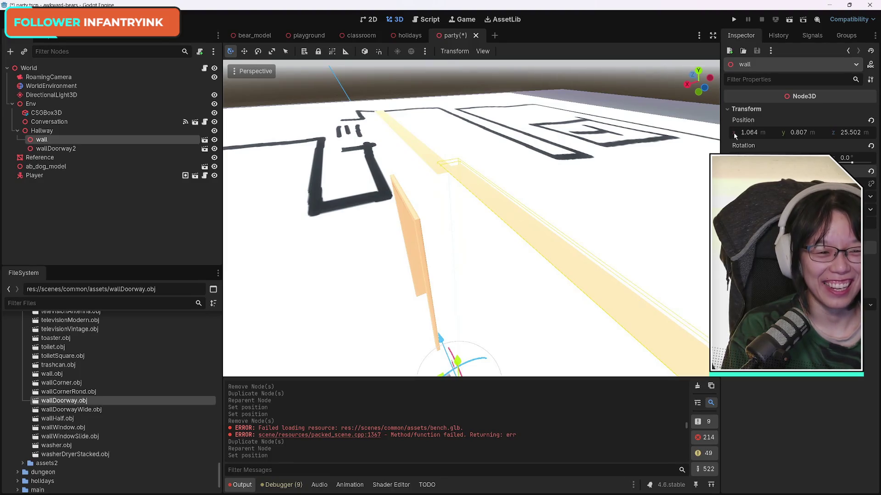
drag(735, 136, 754, 137)
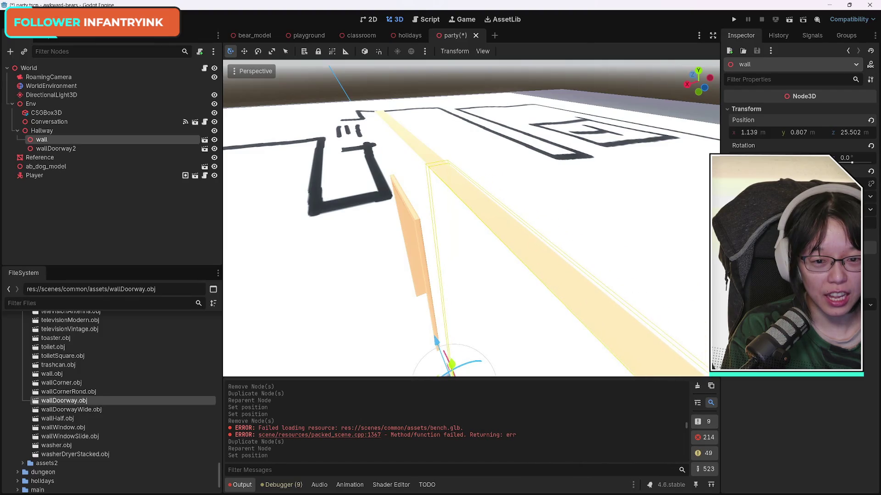
scroll(555, 216, up, 5)
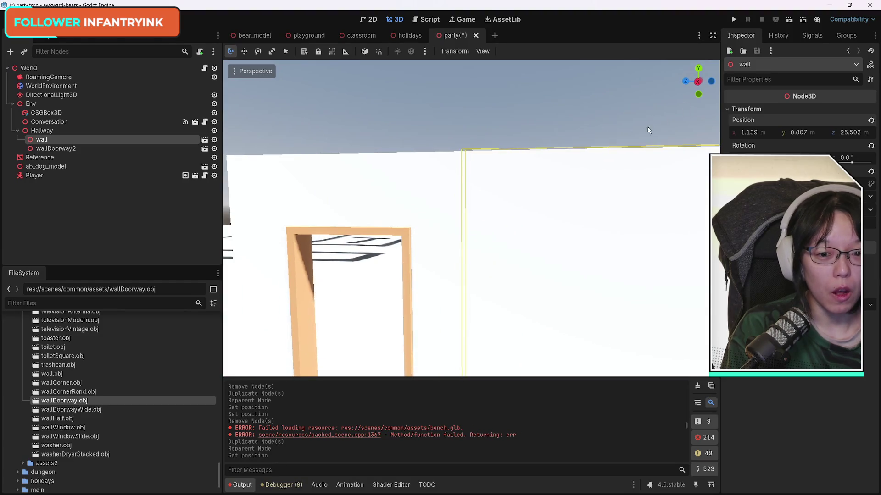
click(364, 188)
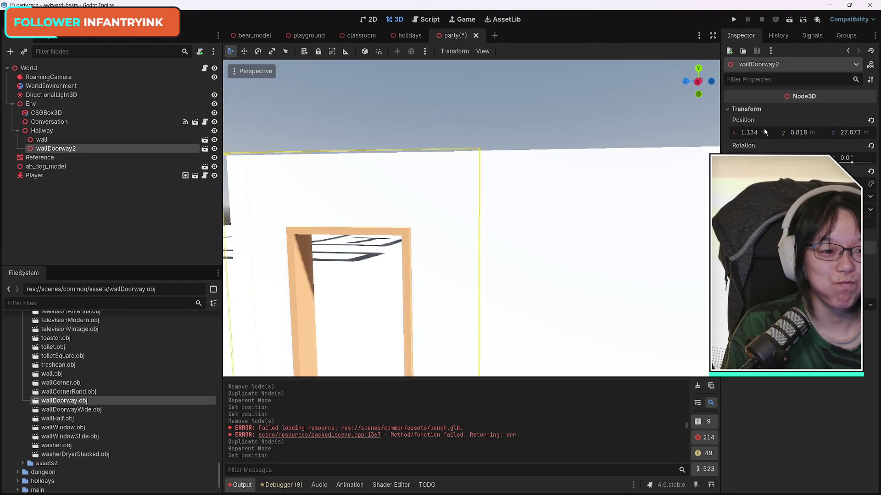
click(583, 208)
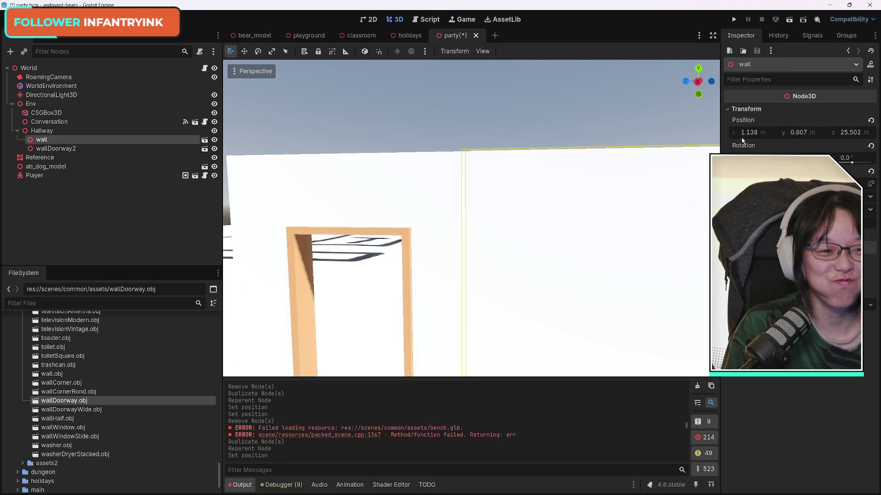
click(767, 133)
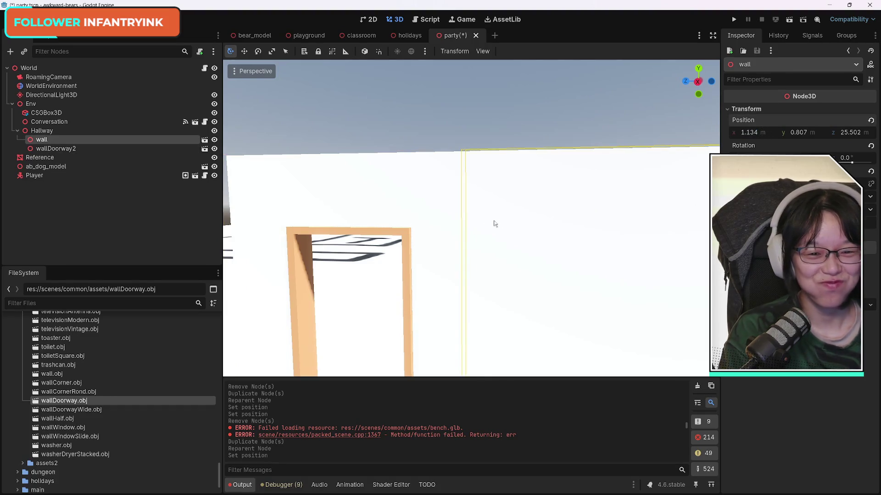
key(f)
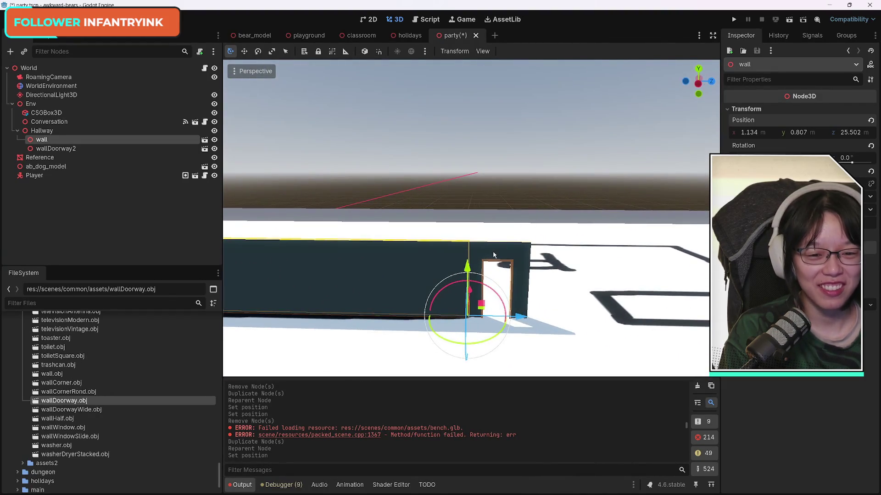
Duplicate wall and wallDoorway2 together and move the copies along Z down the hallway.
click(494, 255)
shift+click(417, 261)
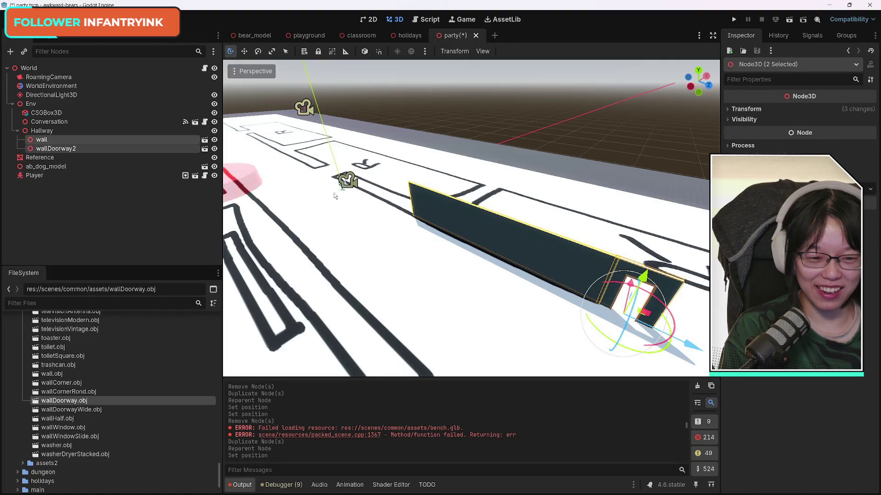
key(ctrl+d)
key(g)
key(z)
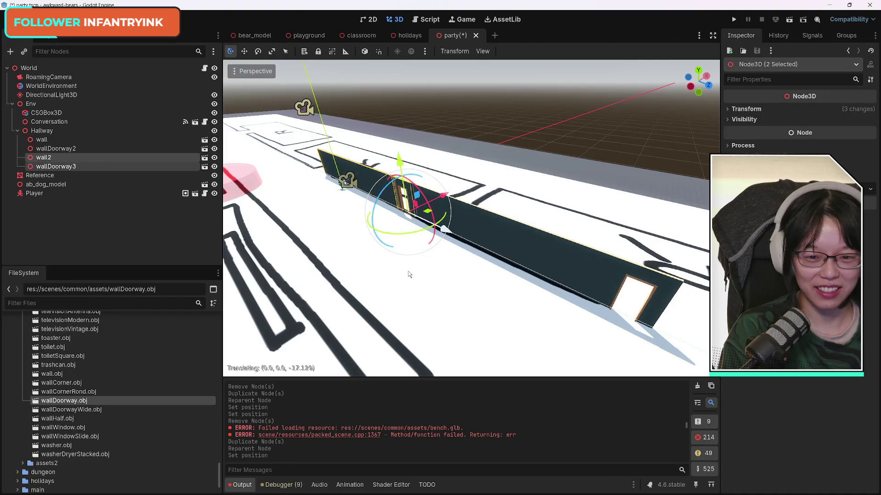
click(403, 317)
Nudge wallDoorway3 slightly along the hallway and inspect the extended wall run.
key(shift+f)
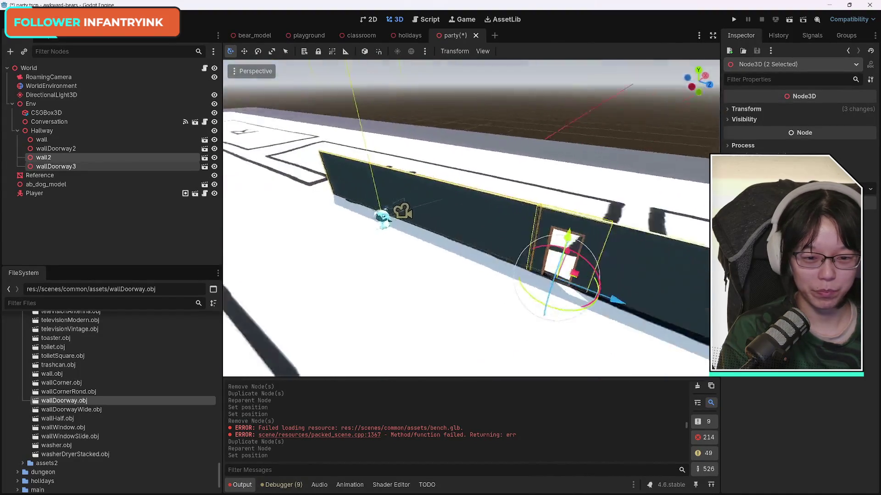
key(w)
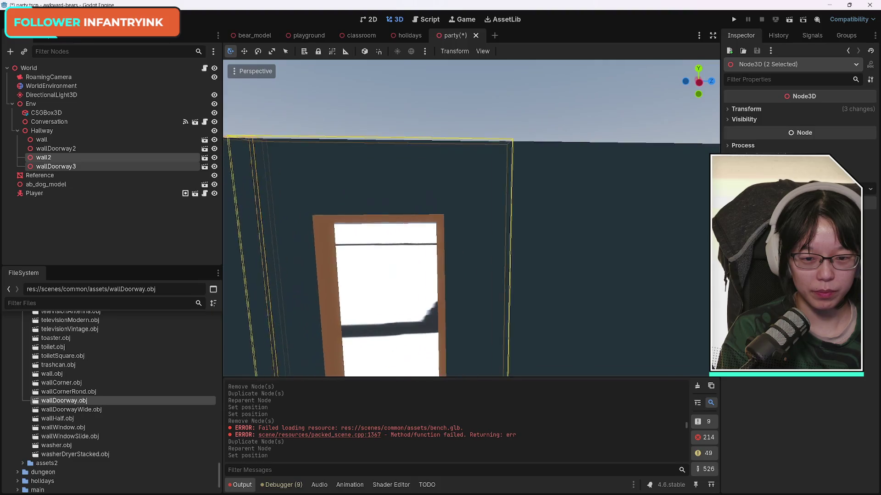
key(shift+f)
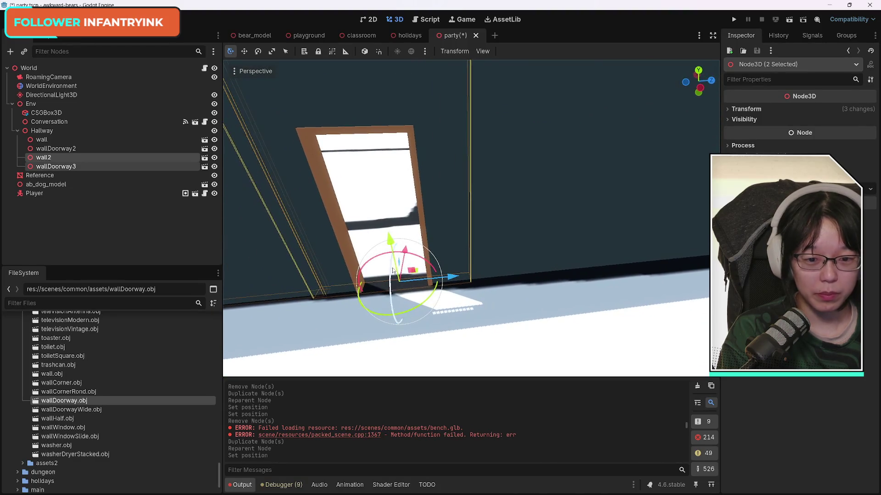
mouse_move(451, 279)
mouse_down()
mouse_move(436, 277)
mouse_move(444, 278)
mouse_up()
key(shift+f)
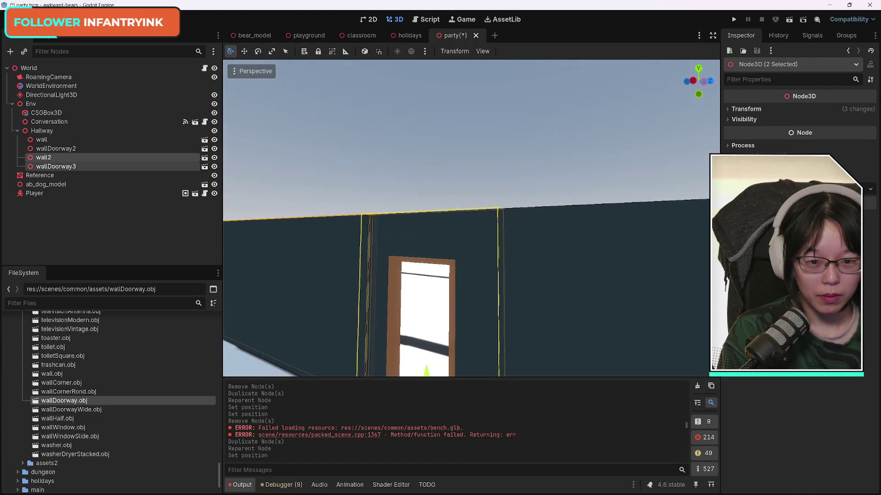
key(s)
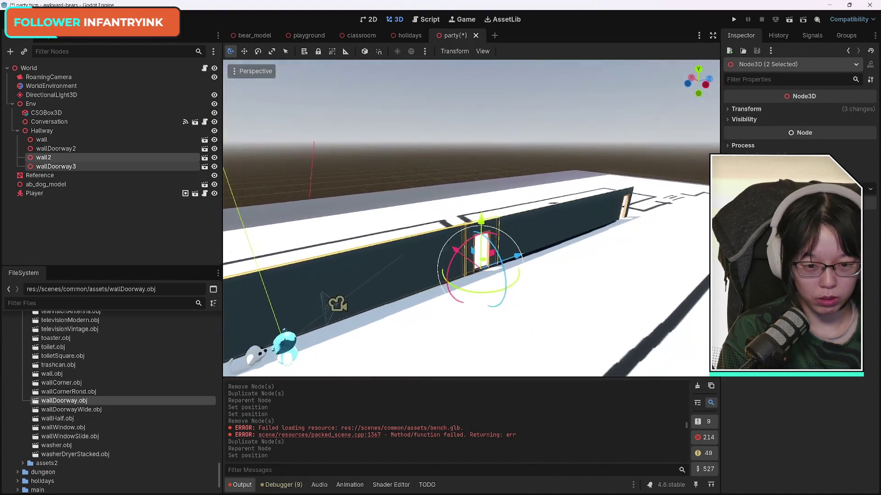
key(d)
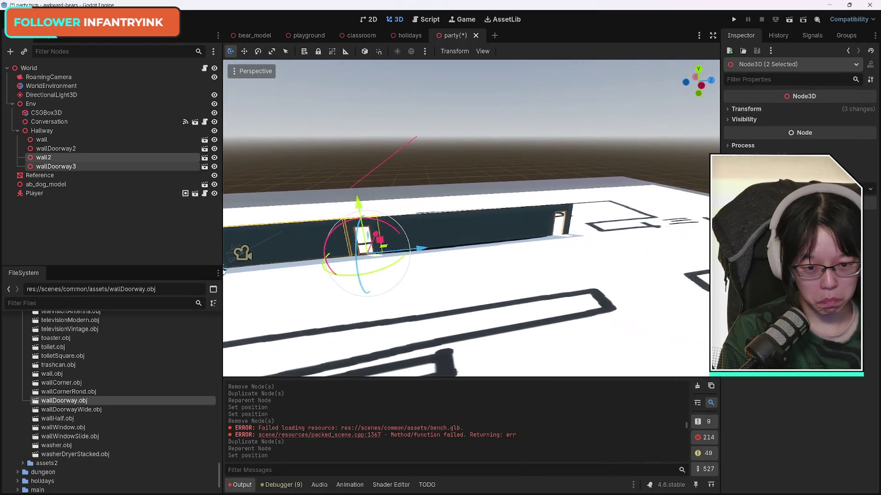
key(w)
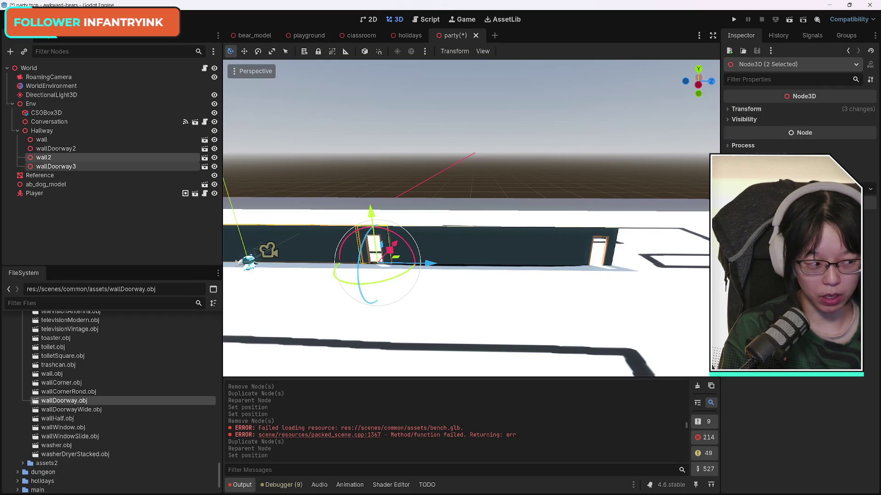
key(e)
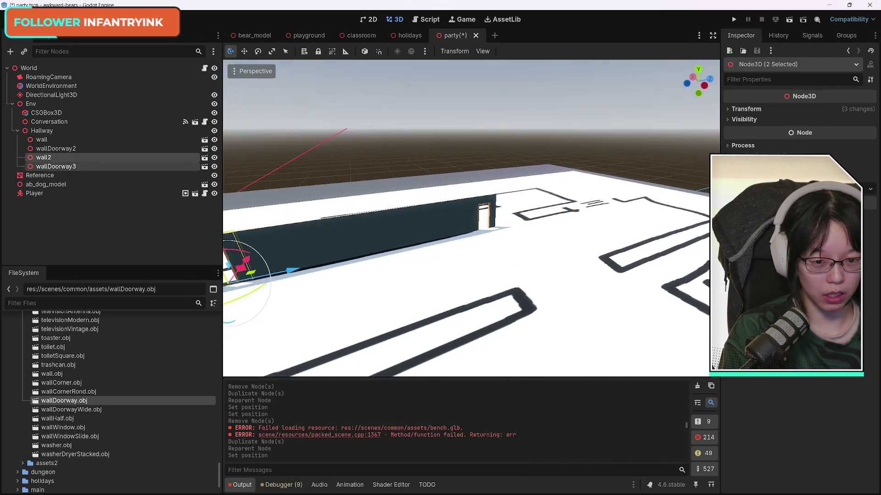
click(487, 206)
shift+click(458, 216)
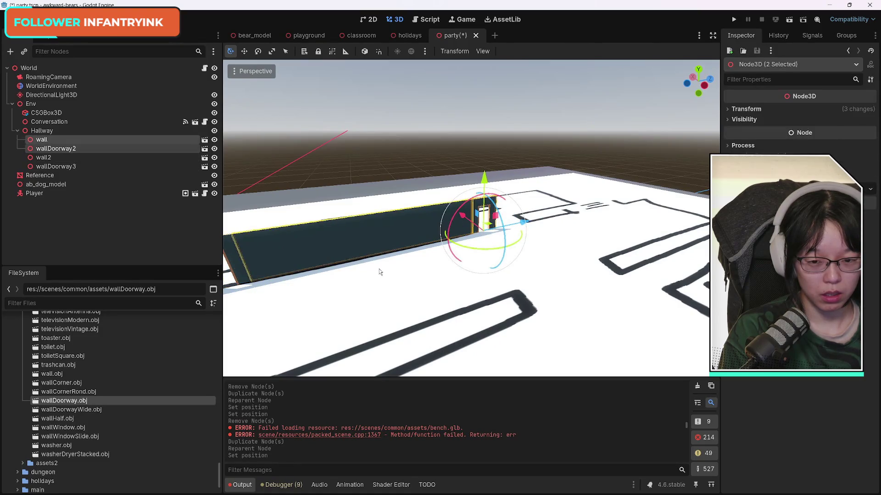
Duplicate all four hallway pieces, drag the copies further along Z, and duplicate the newest four again.
shift+click(483, 233)
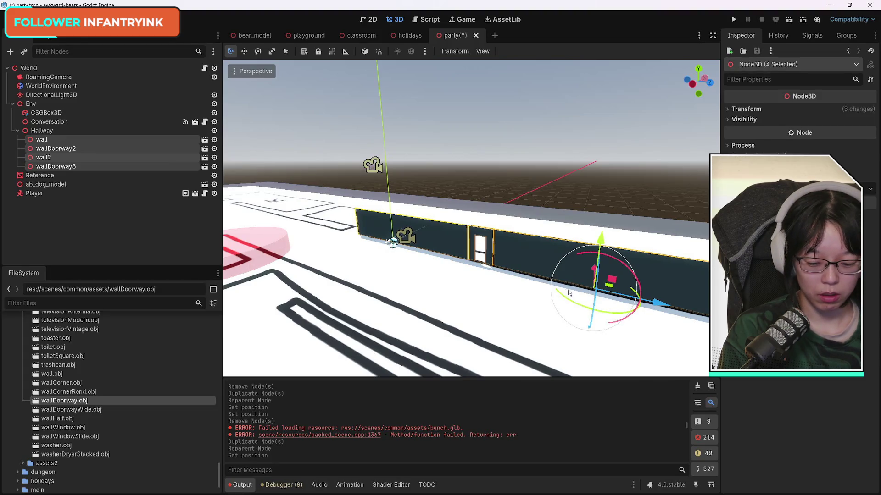
key(ctrl+d)
drag(662, 299, 324, 277)
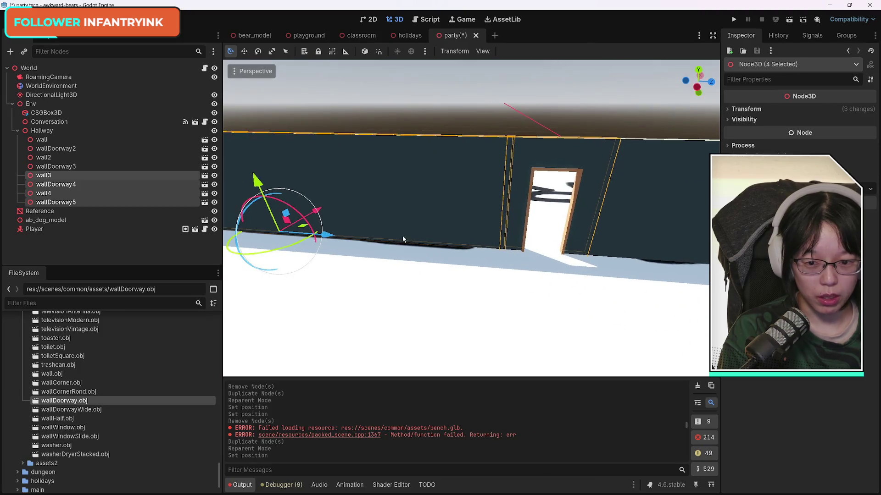
mouse_move(324, 235)
mouse_down()
mouse_move(308, 236)
mouse_move(319, 237)
mouse_up()
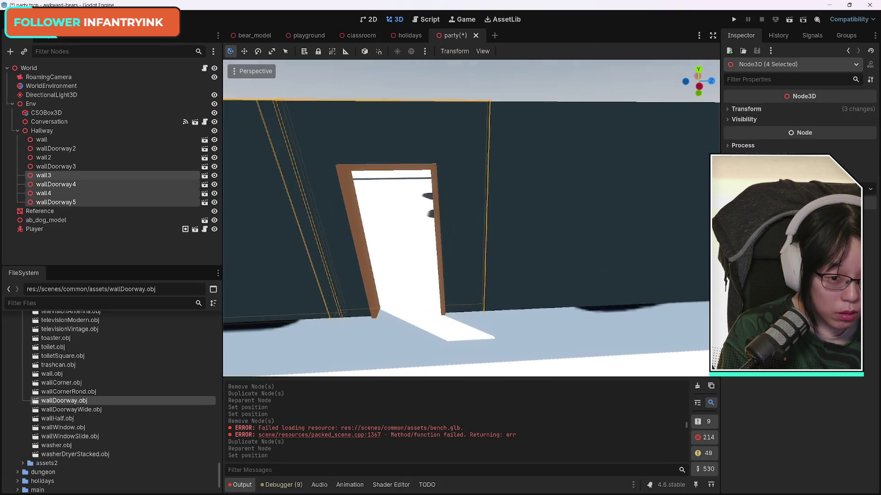
key(s)
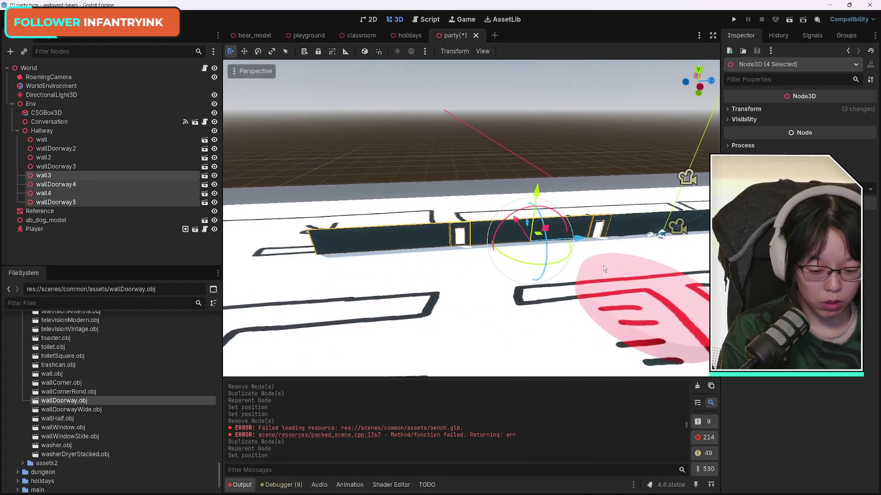
key(ctrl+d)
Slide the newest duplicated pieces further down the hallway and nudge them into place.
drag(588, 241, 388, 262)
scroll(388, 261, down, 5)
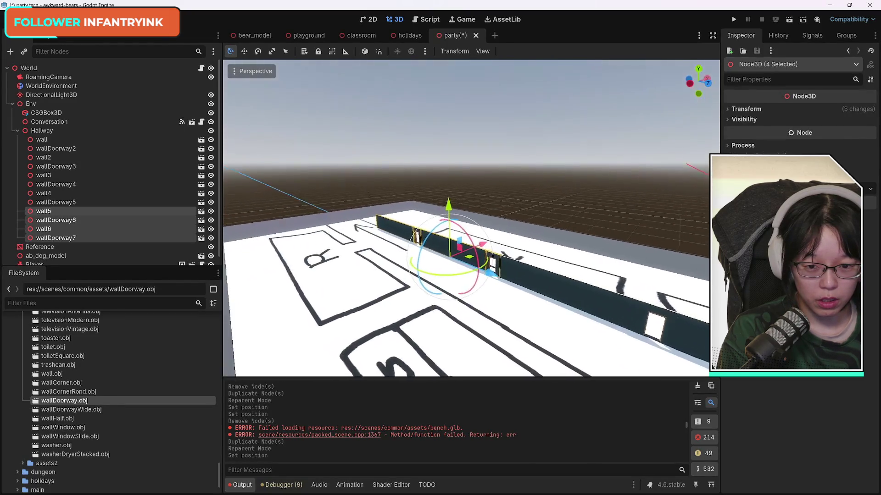
key(w)
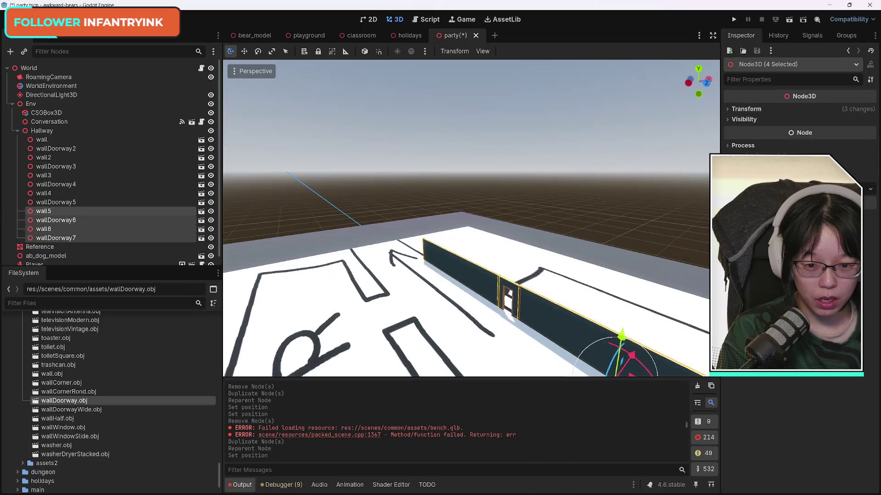
key(w)
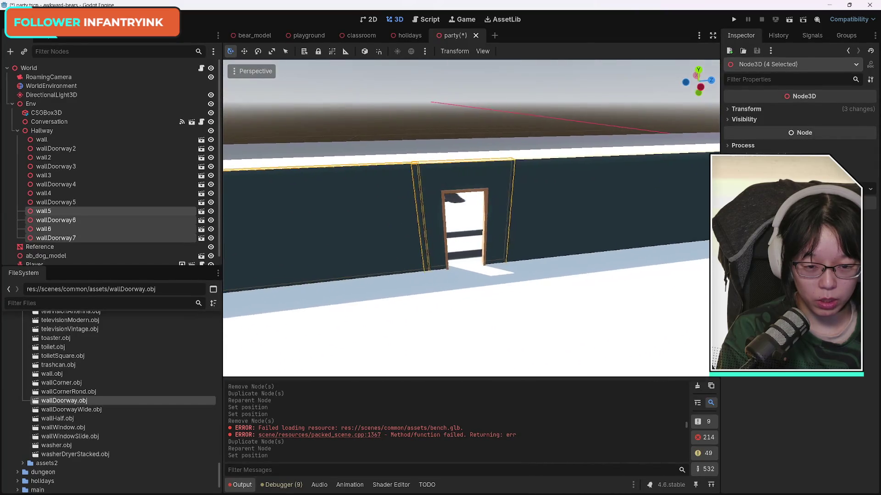
key(s)
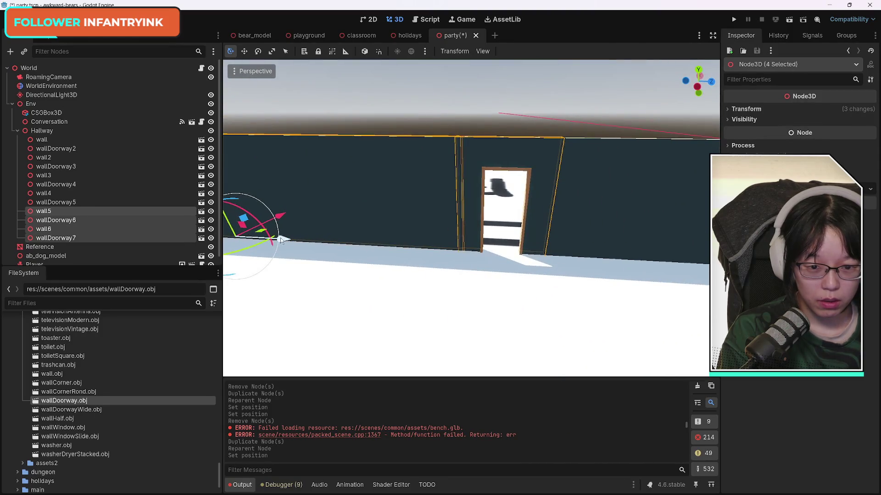
drag(281, 239, 276, 242)
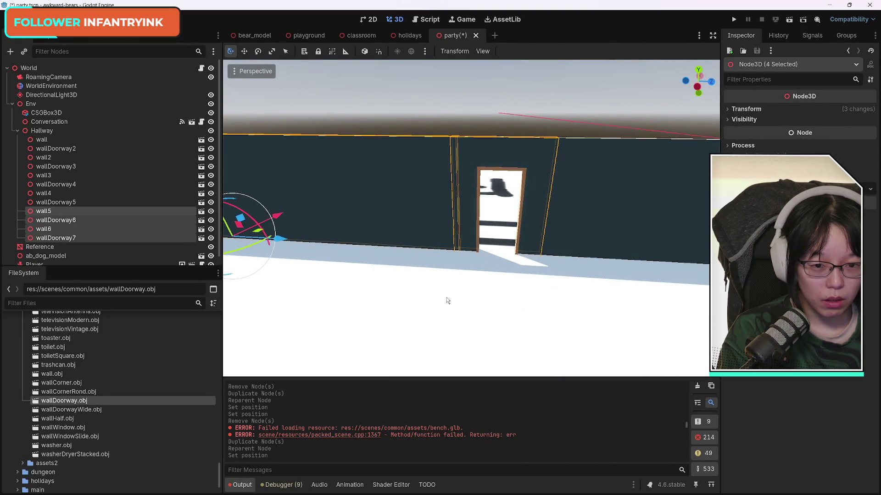
Fly along the hallway to inspect the wall run up to its far end.
key(w)
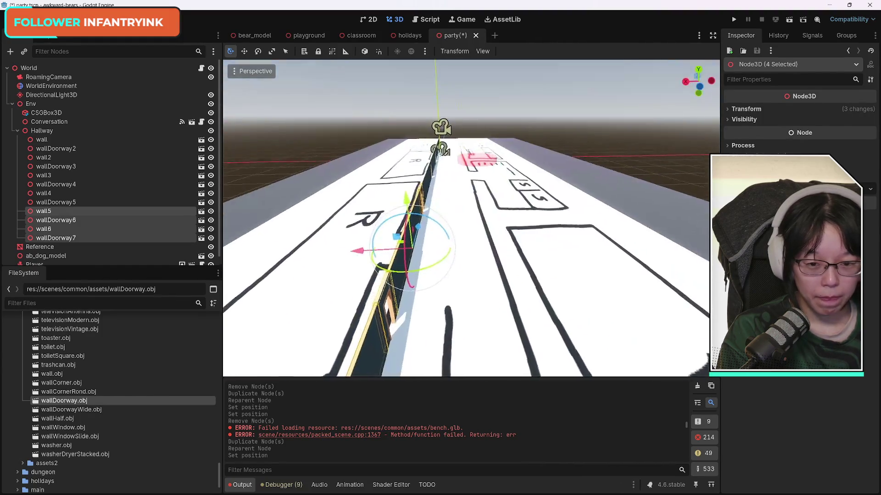
key(d)
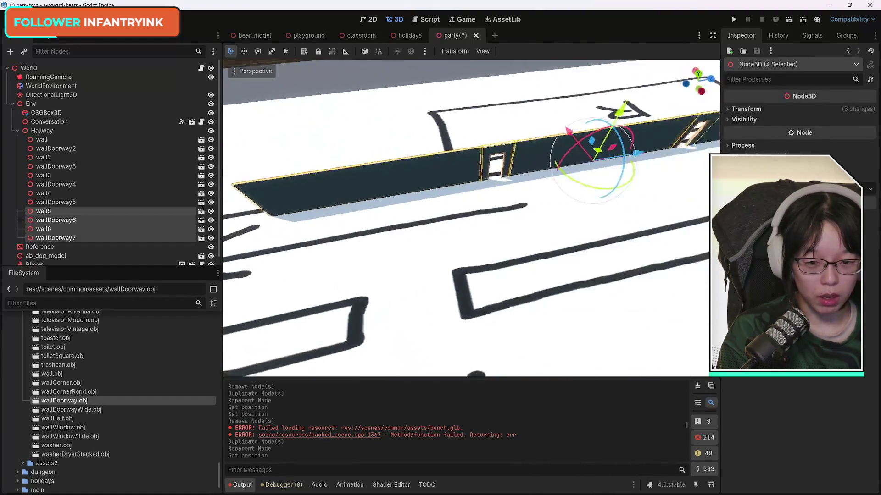
key(w)
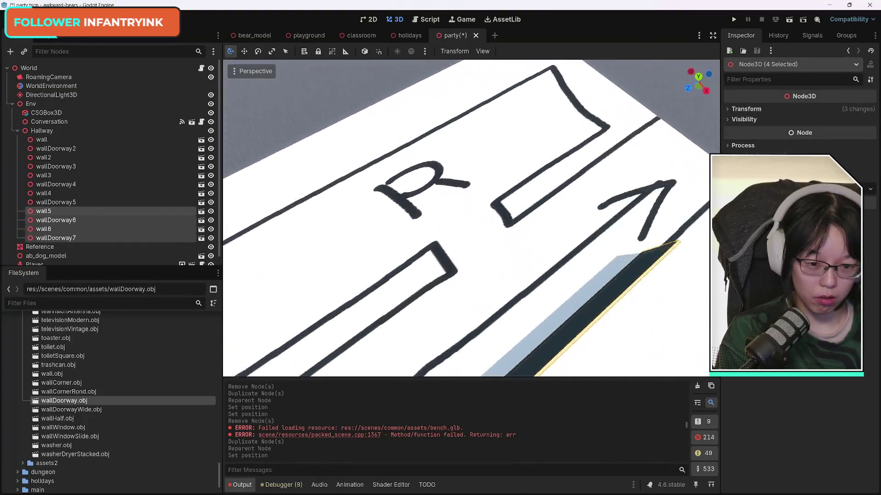
key(s)
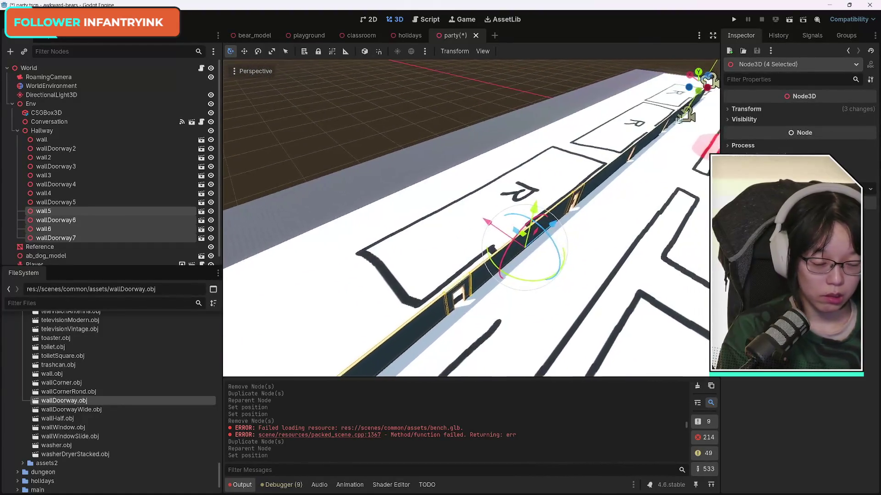
key(d)
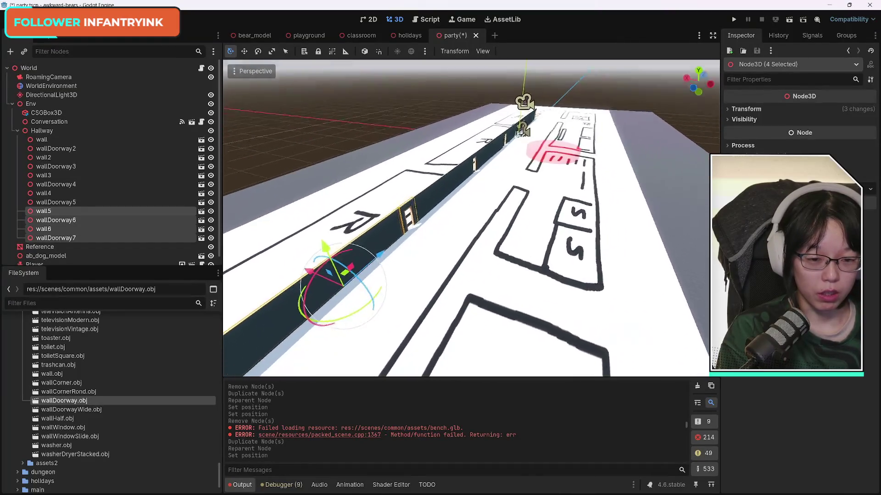
key(s)
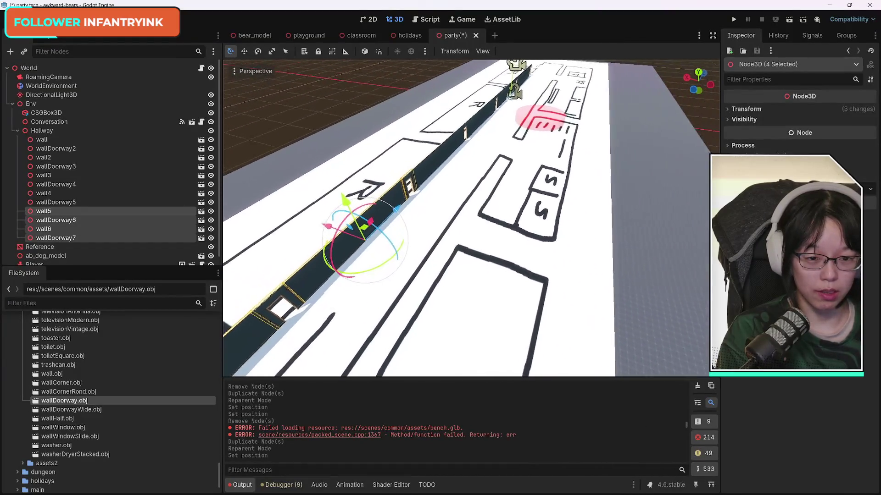
key(a)
key(a)
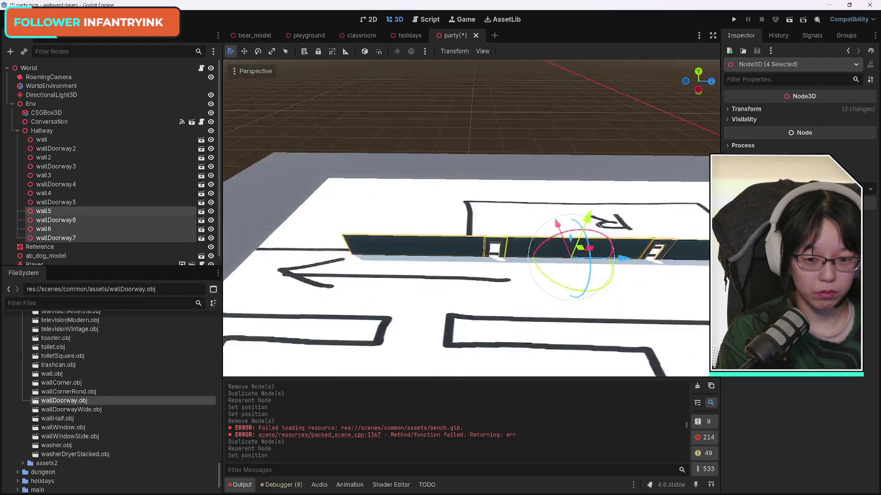
key(s)
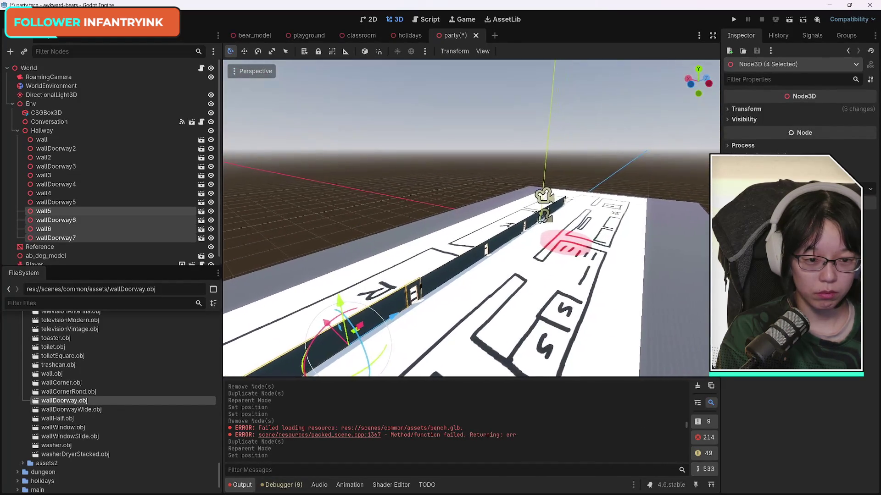
key(w)
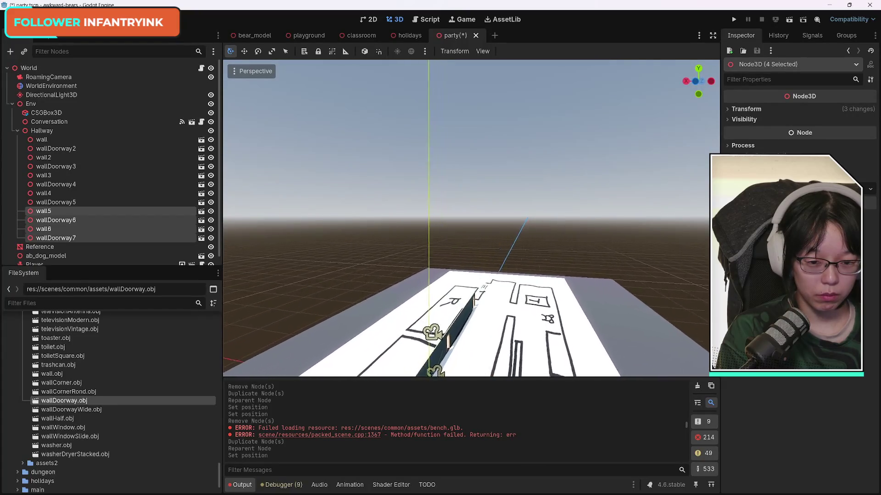
key(w)
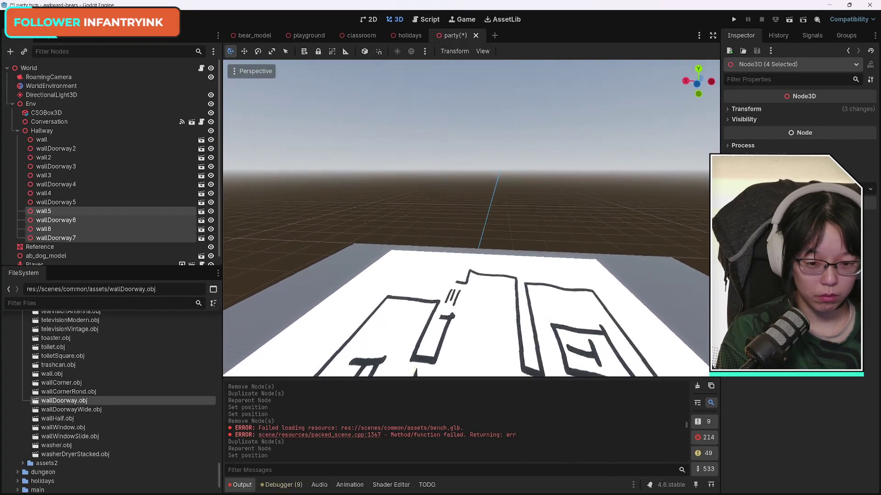
key(d)
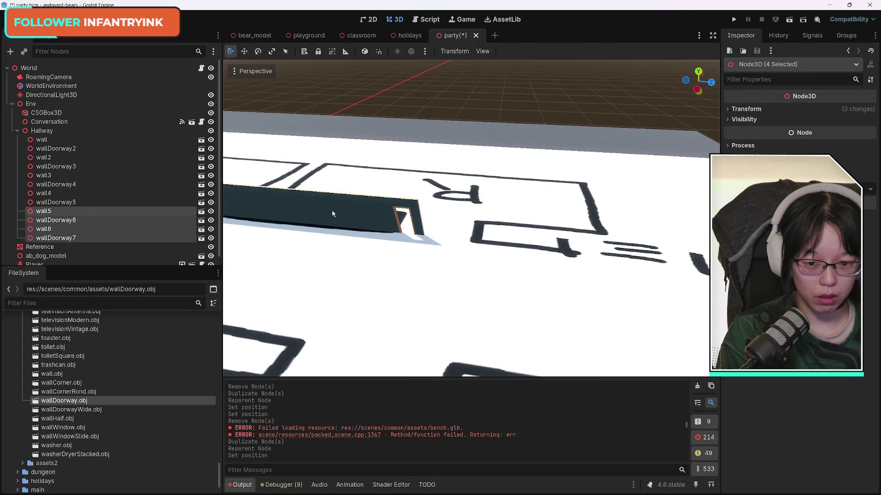
Duplicate the end wall as wall7, move it to z 38.442, and save the party scene.
click(333, 213)
key(ctrl+d)
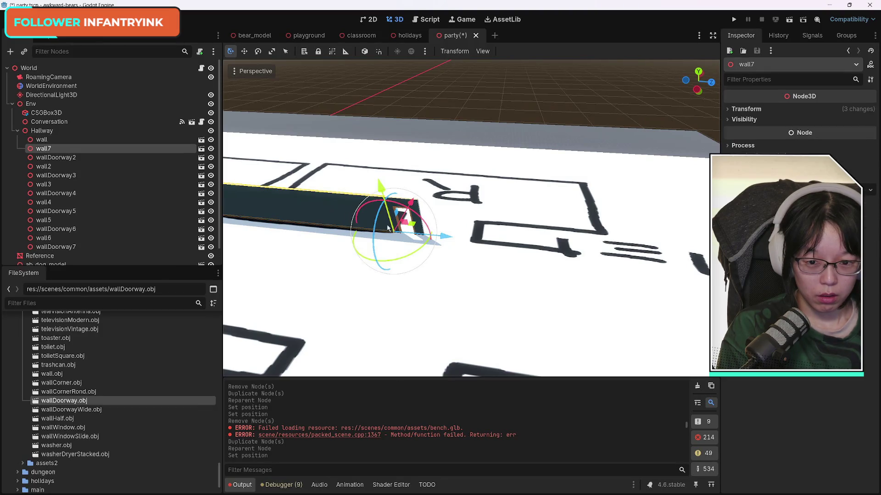
drag(451, 238, 705, 260)
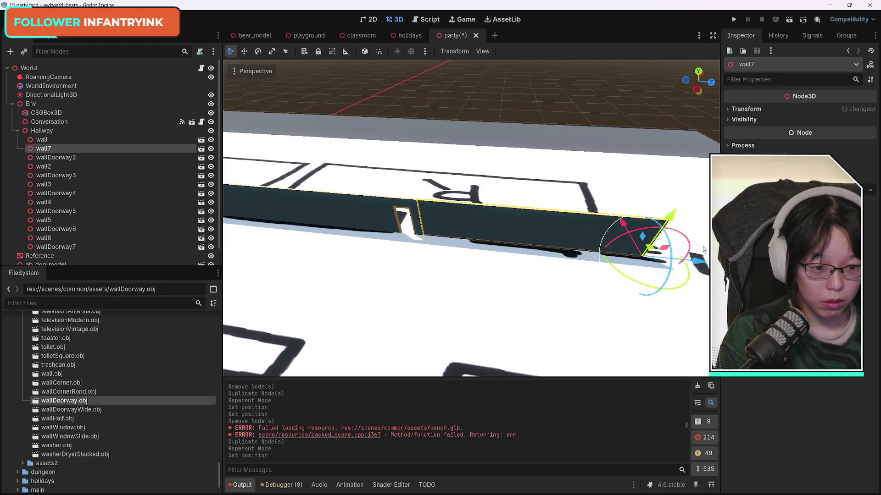
key(w)
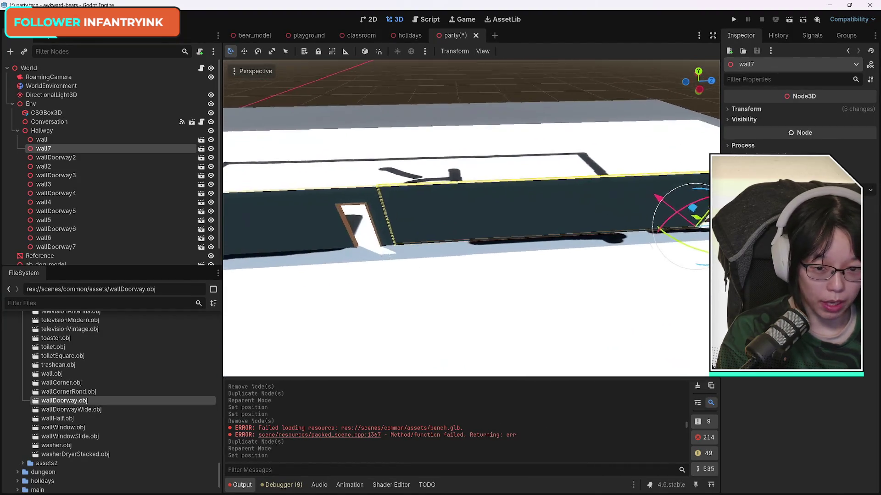
key(w)
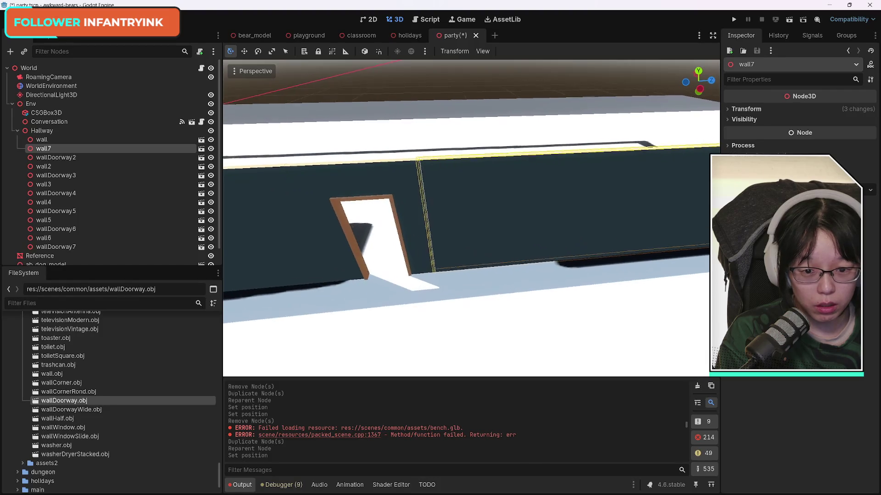
drag(613, 223, 607, 219)
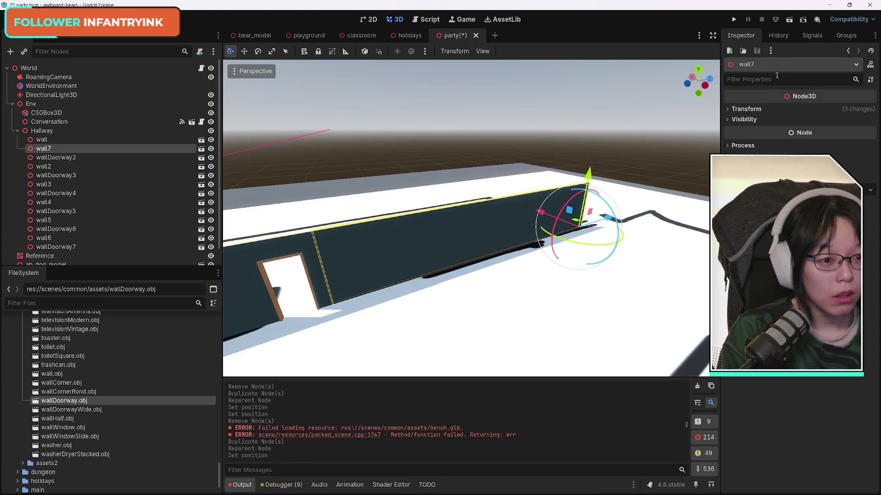
click(727, 110)
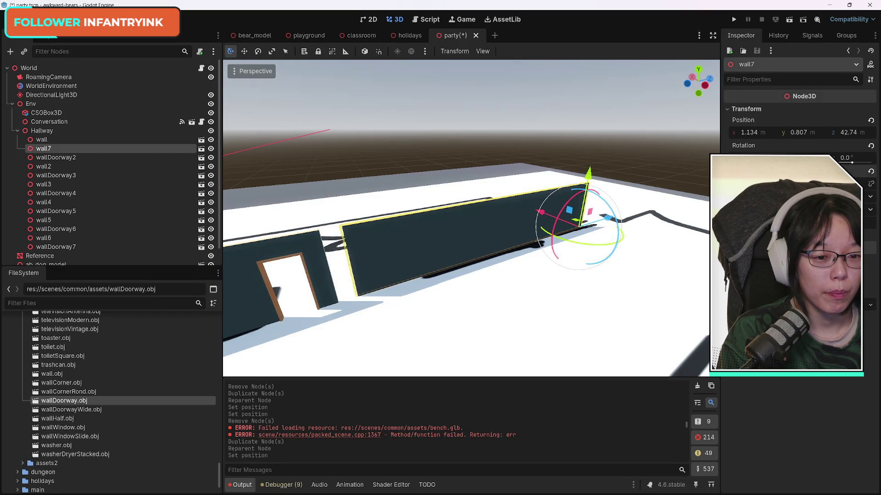
key(ctrl+z)
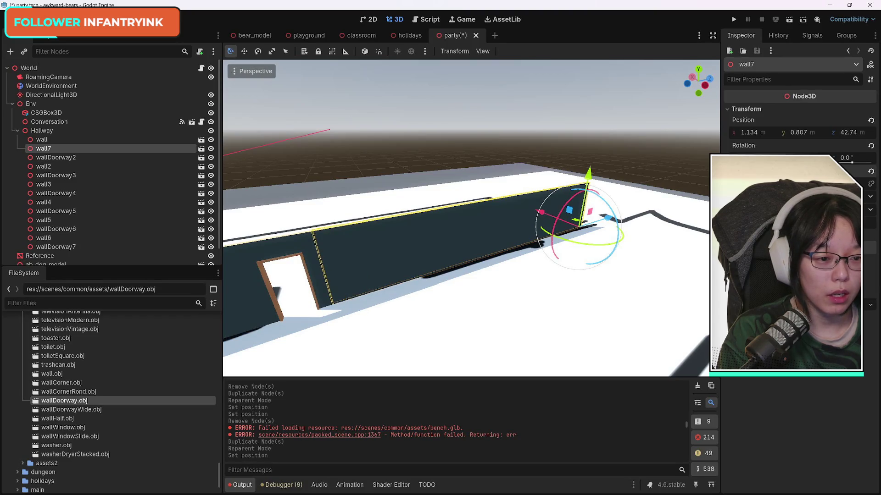
key(ctrl+shift+z)
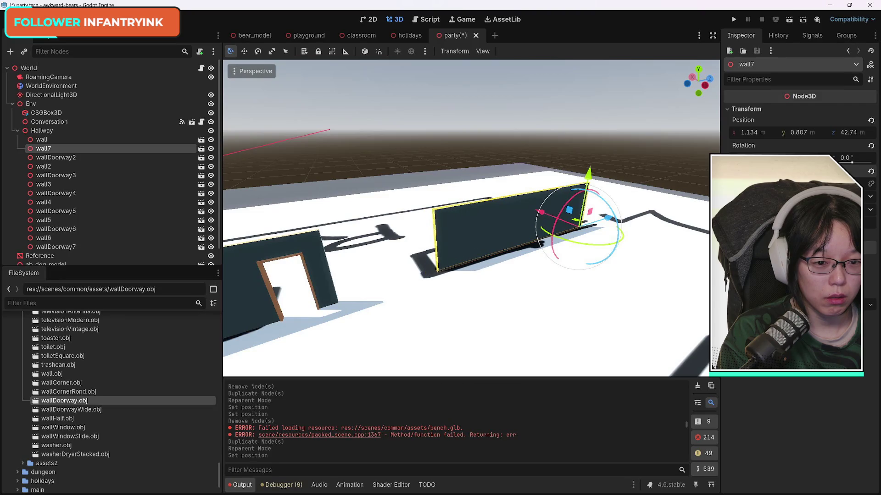
mouse_move(607, 219)
mouse_down()
mouse_move(548, 236)
mouse_move(570, 228)
mouse_move(606, 262)
mouse_up()
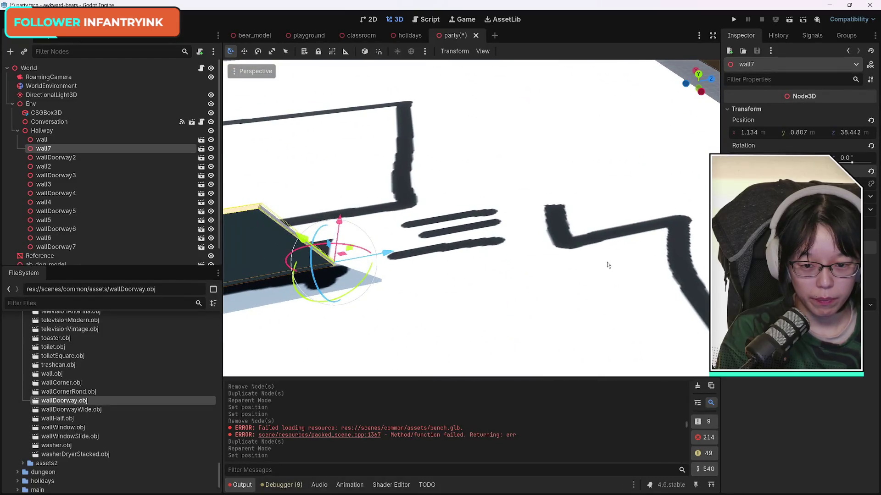
key(ctrl+s)
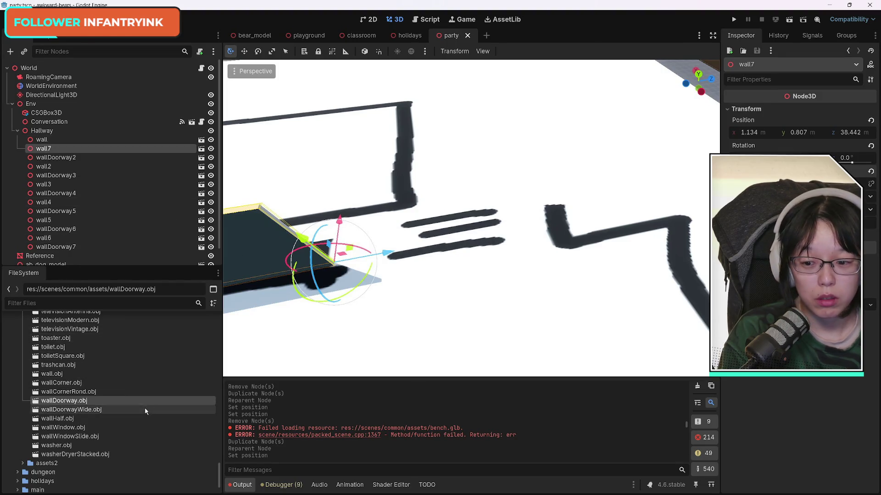
Drag a wallDoorwayWide piece into the Hallway and frame it in the viewport.
scroll(146, 412, down, 3)
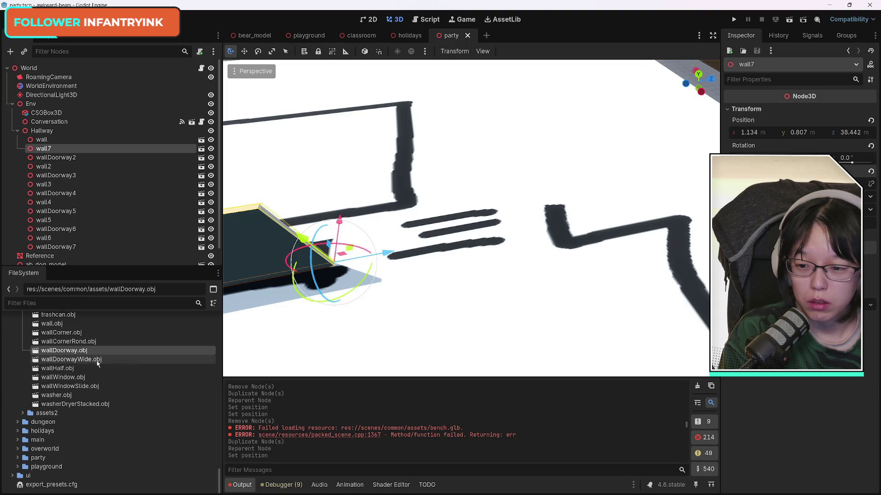
drag(91, 361, 413, 259)
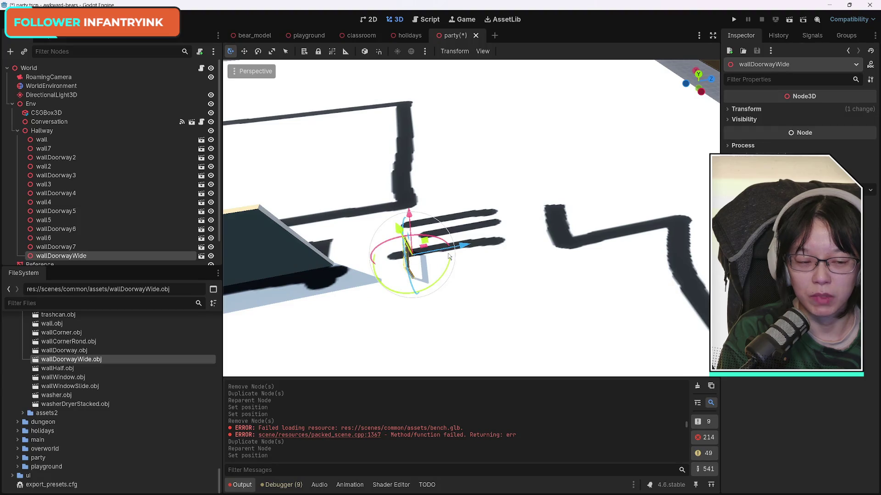
click(730, 111)
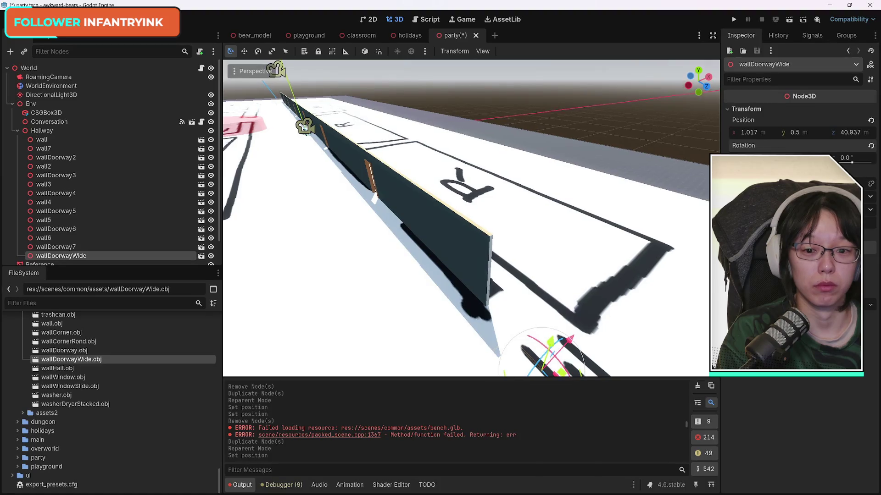
key(f)
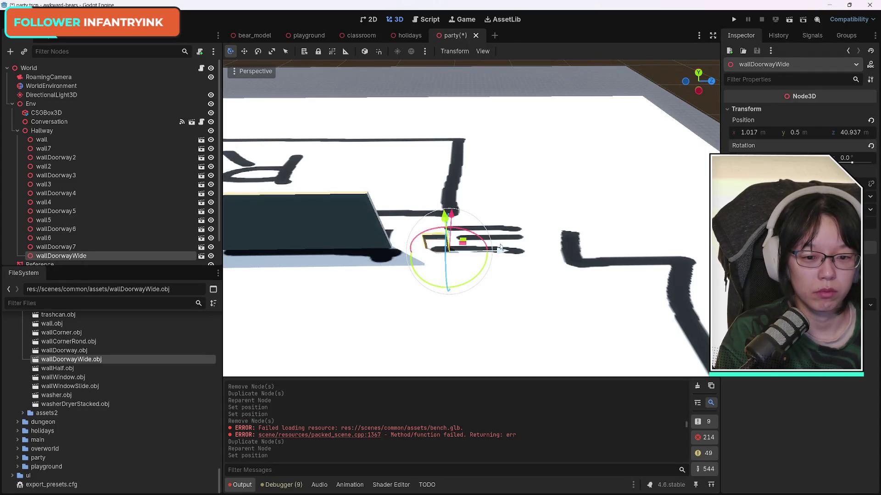
Align the unscaled wide doorway beyond wall7 at 1.134, 0.5, 40.937.
click(332, 225)
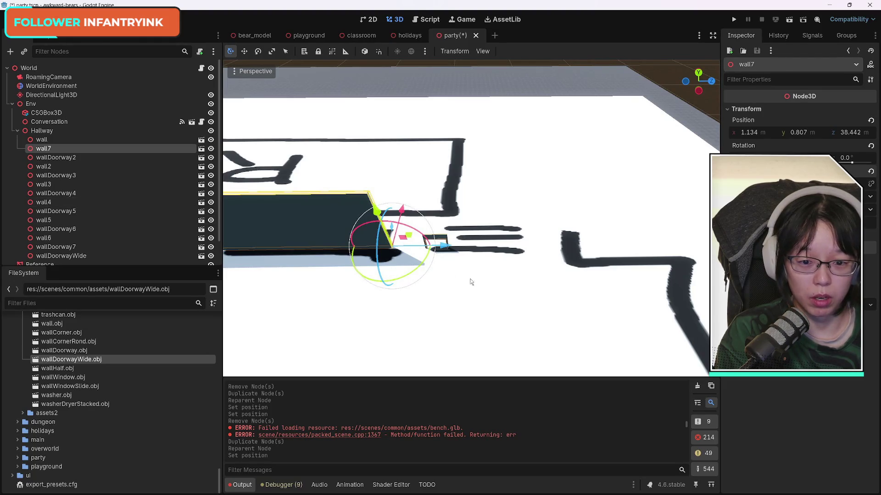
drag(467, 281, 487, 250)
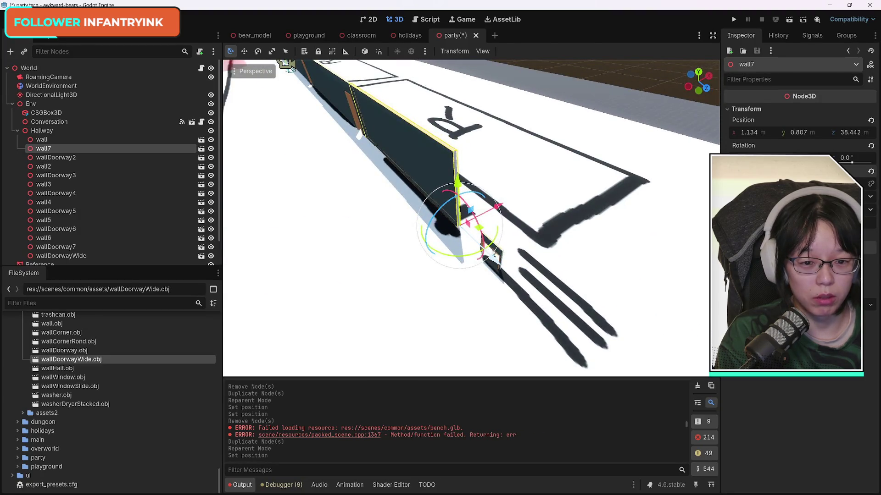
click(333, 97)
click(501, 257)
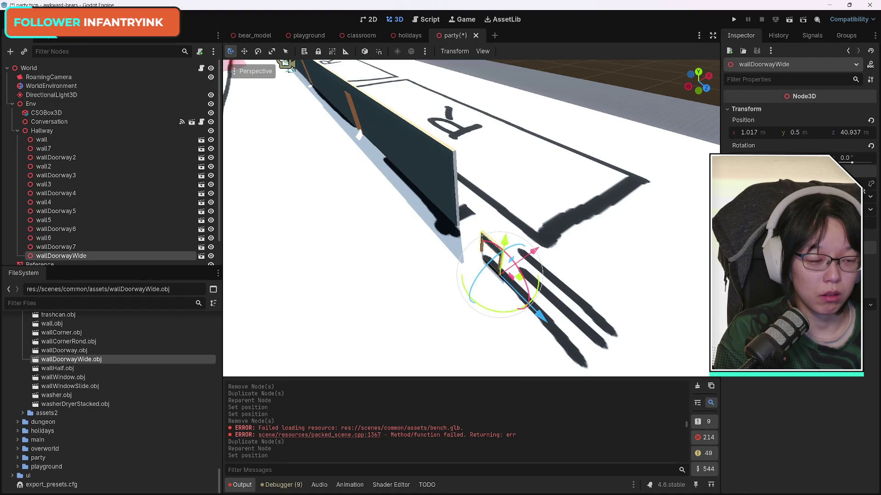
key(Return)
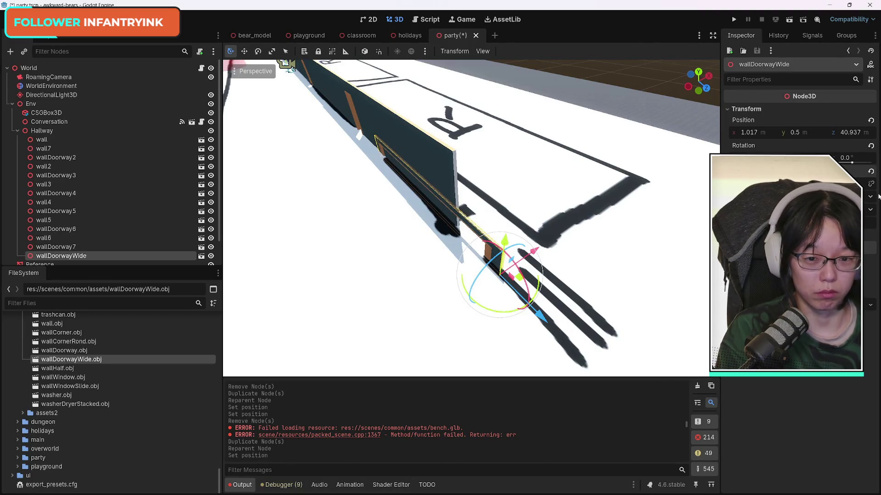
click(870, 171)
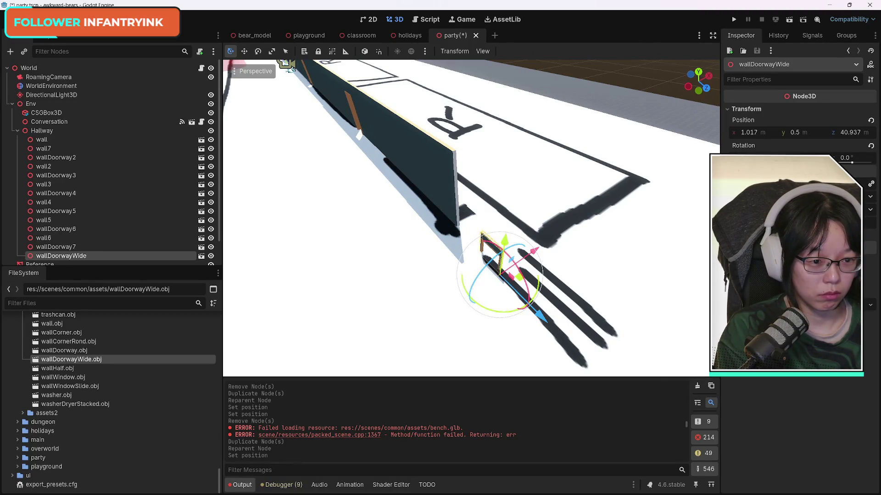
key(Return)
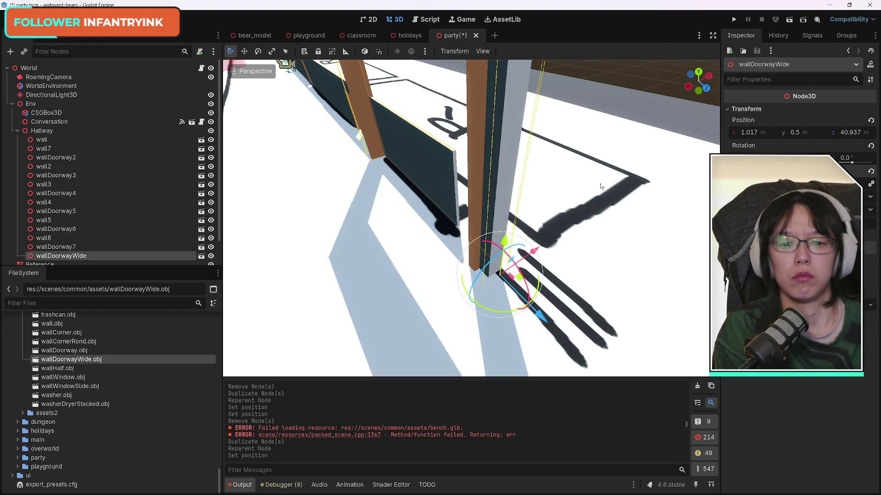
key(ctrl+z)
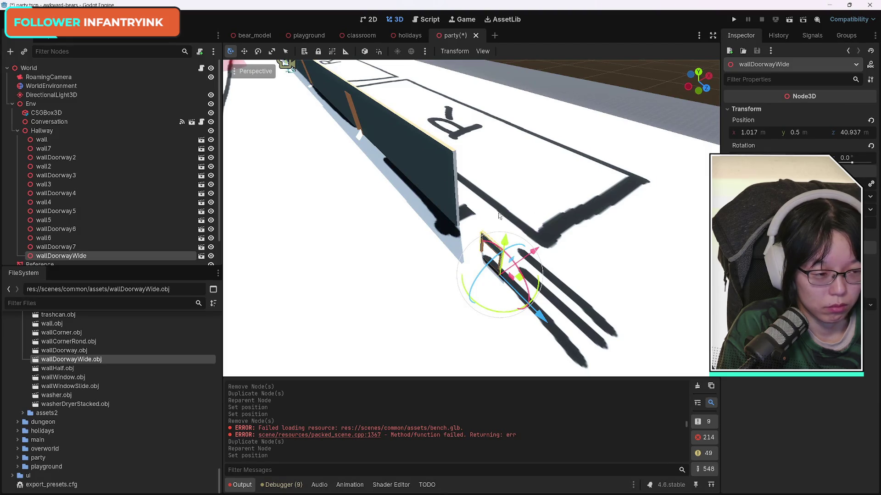
mouse_move(491, 210)
mouse_down()
mouse_move(463, 220)
mouse_move(449, 211)
mouse_move(458, 188)
mouse_move(505, 174)
mouse_move(458, 190)
mouse_move(473, 175)
mouse_move(461, 188)
mouse_up()
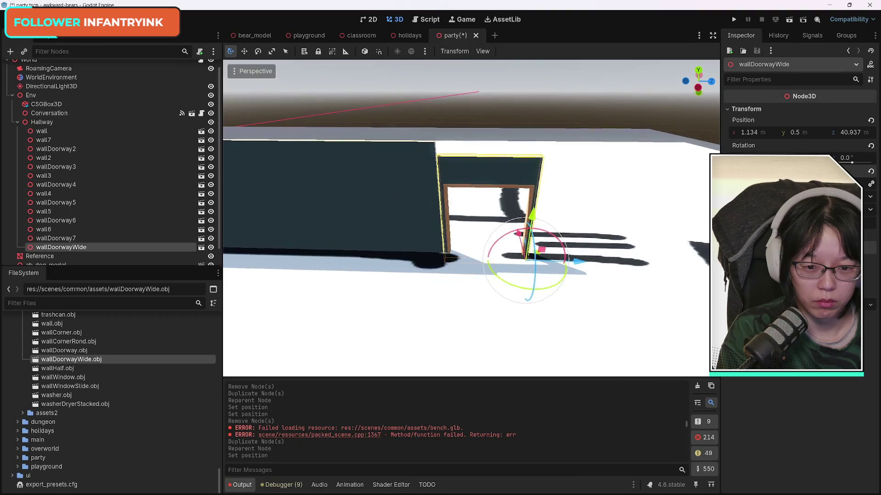
Nudge the wide doorway along z and inspect its fit from several angles.
scroll(470, 200, up, 3)
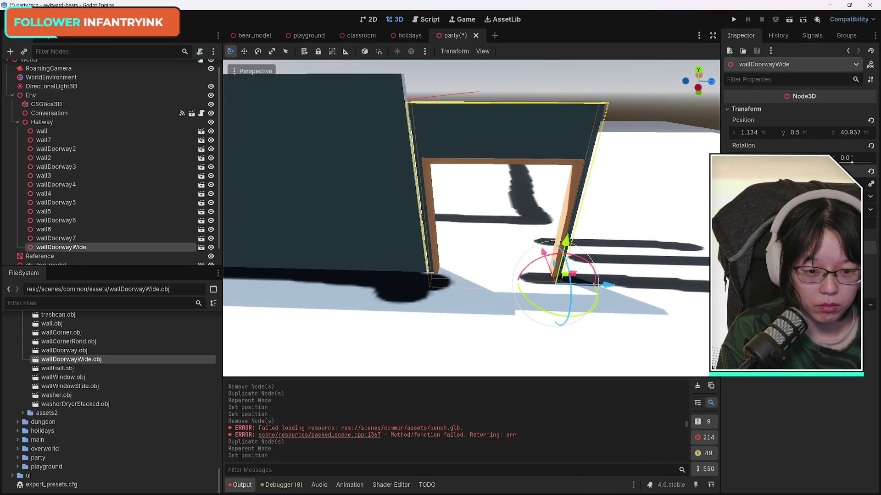
scroll(471, 200, down, 5)
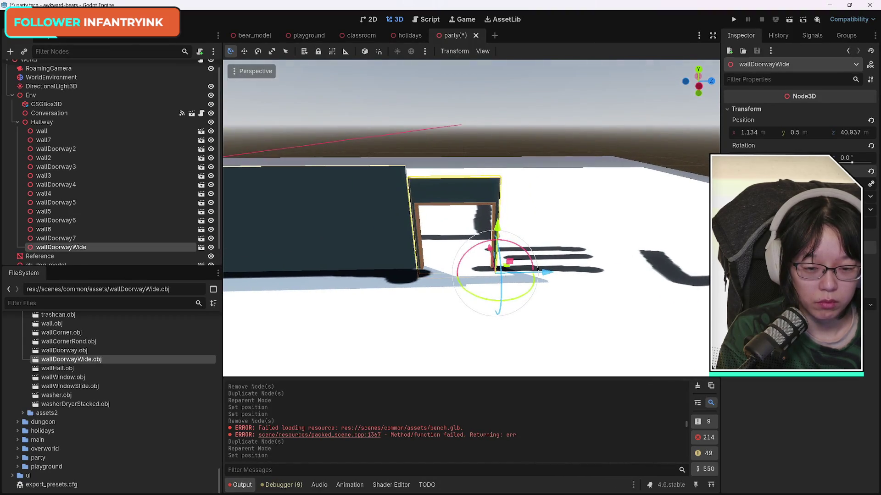
scroll(471, 200, up, 5)
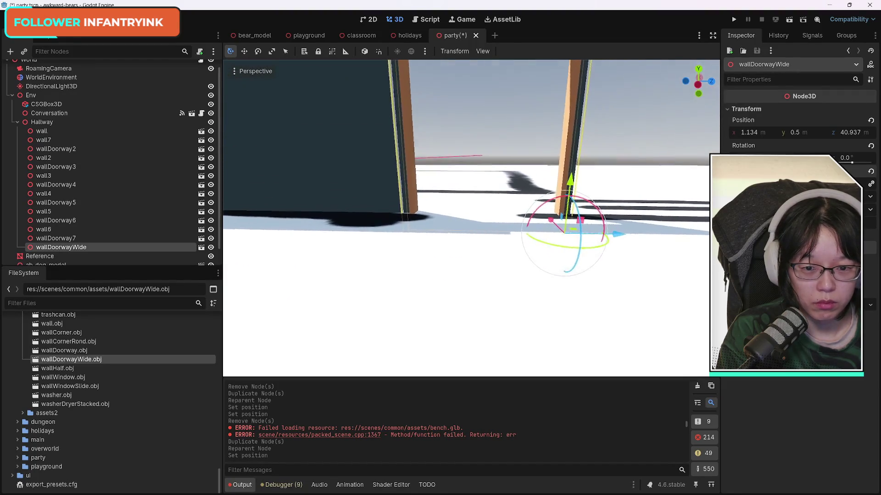
scroll(471, 200, down, 3)
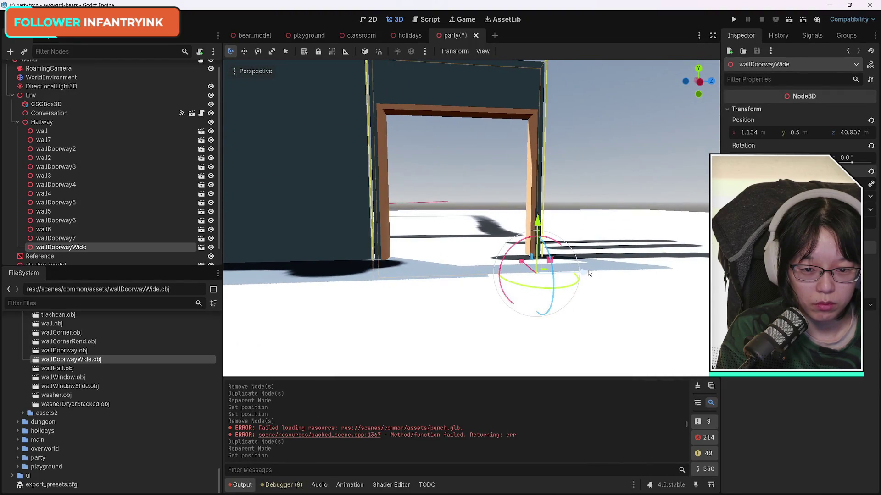
drag(589, 273, 585, 272)
drag(383, 301, 298, 276)
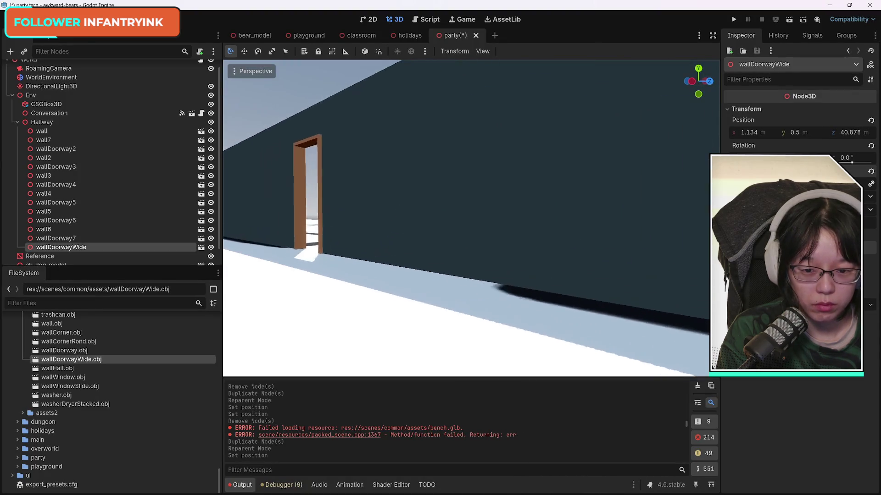
key(w)
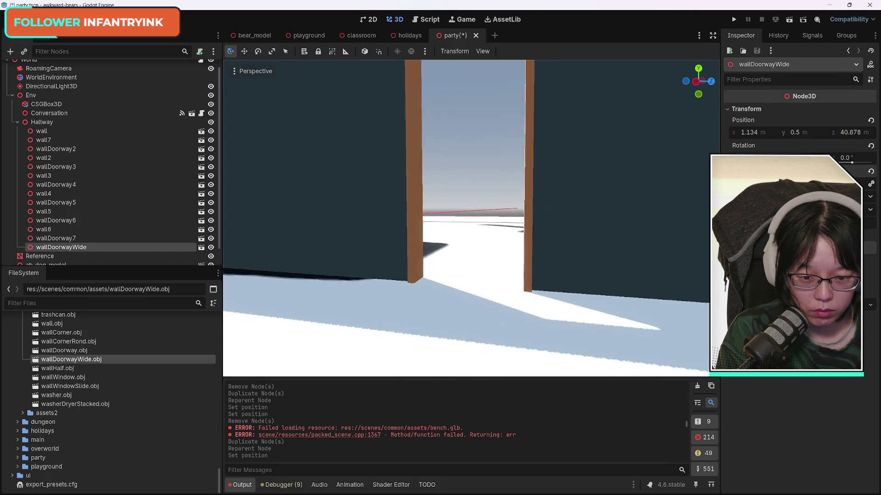
key(s)
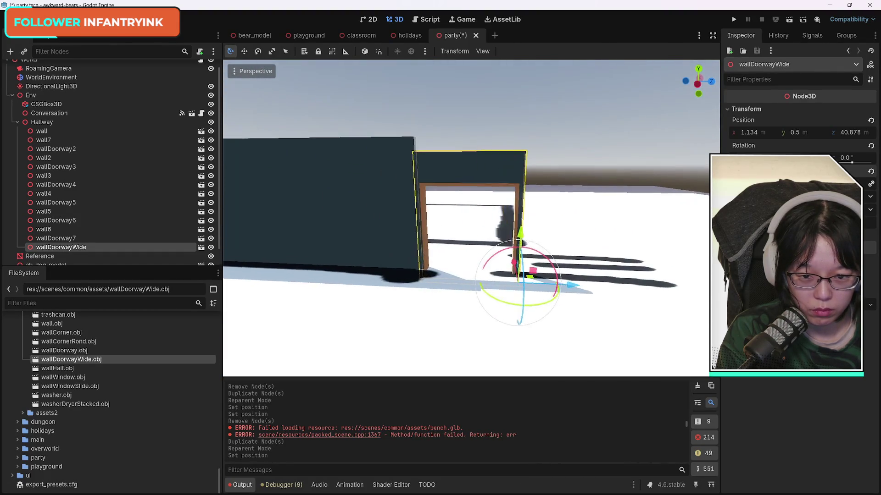
key(a)
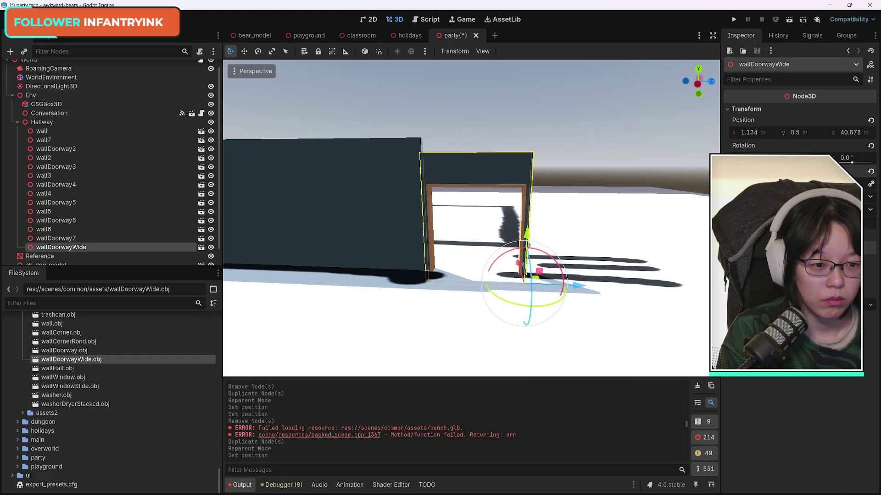
drag(793, 158, 816, 158)
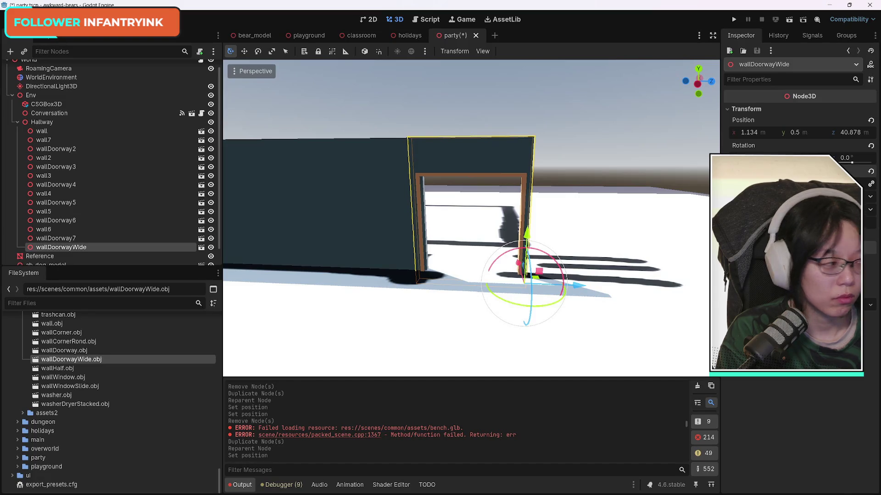
mouse_move(619, 303)
mouse_down()
mouse_move(623, 256)
mouse_move(633, 358)
mouse_move(644, 284)
mouse_move(624, 321)
mouse_up()
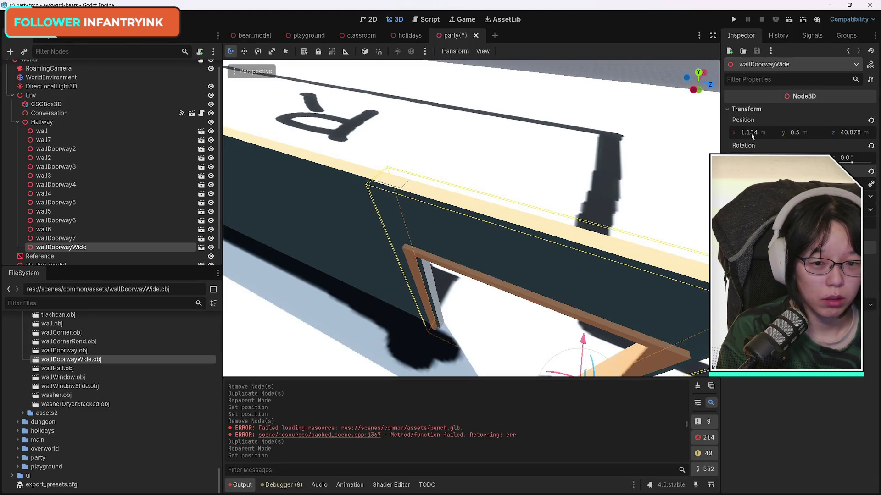
Fine-tune the doorway to x 1.149, z 41.133 and save the party scene.
drag(752, 136, 757, 132)
mouse_move(621, 220)
mouse_down()
mouse_move(573, 238)
mouse_move(532, 222)
mouse_up()
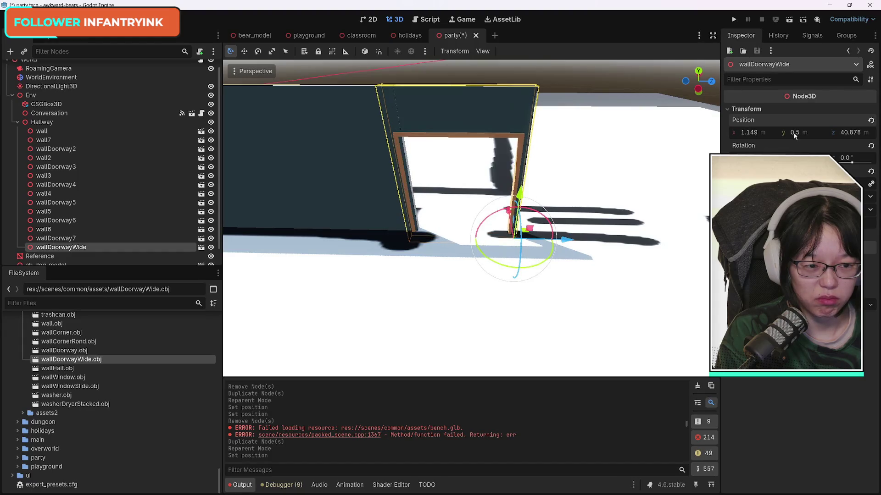
drag(846, 133, 854, 133)
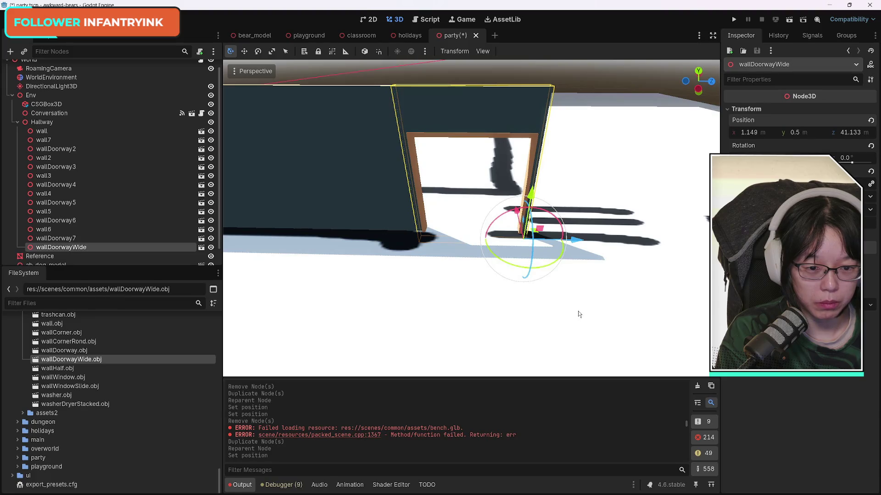
mouse_move(594, 296)
mouse_down()
mouse_move(574, 275)
mouse_move(564, 285)
mouse_move(578, 184)
mouse_move(582, 285)
mouse_move(573, 289)
mouse_move(592, 292)
mouse_up()
key(ctrl+s)
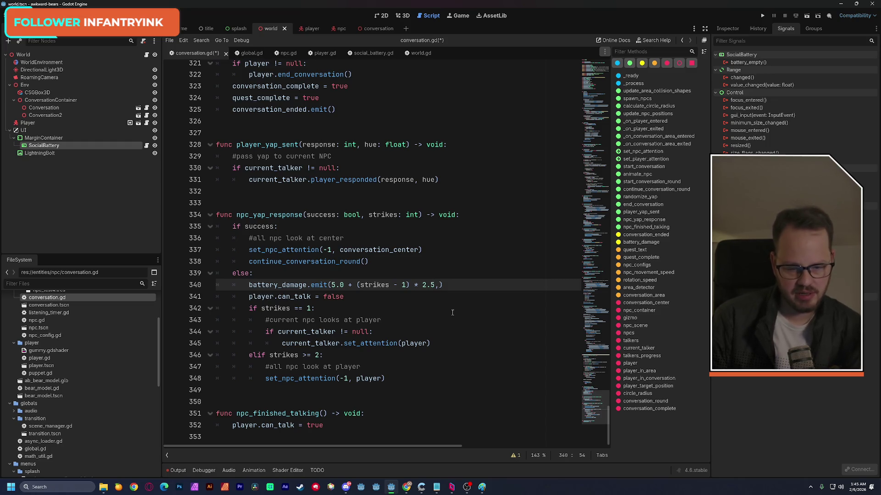
Place the caret before the closing parenthesis of line 340's battery_damage.emit call in conversation.gd.
key(Right)
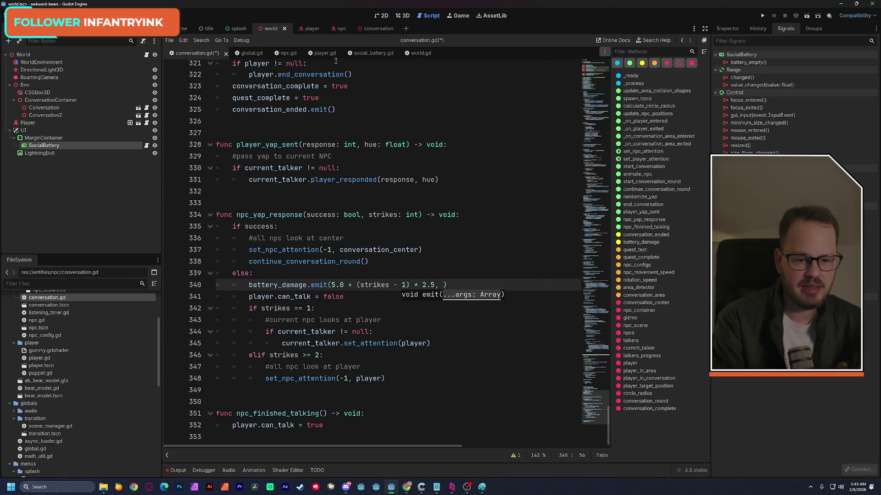
drag(594, 341, 587, 78)
scroll(587, 79, up, 1)
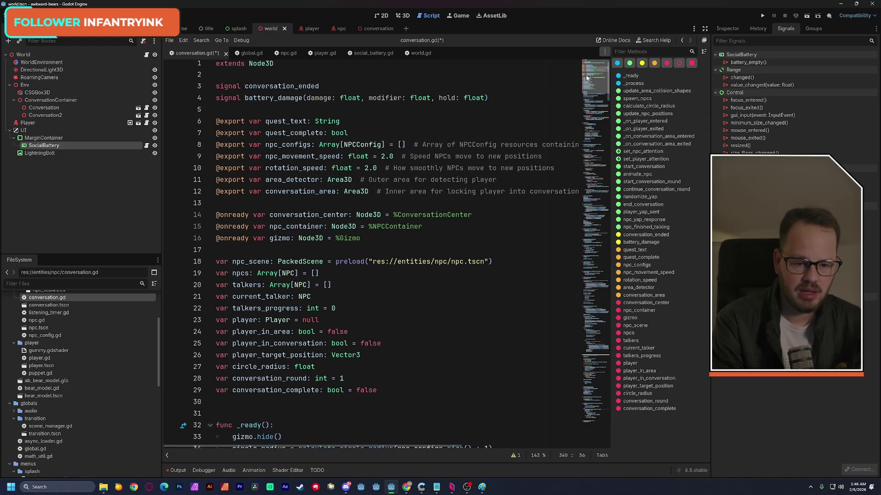
drag(586, 79, 576, 413)
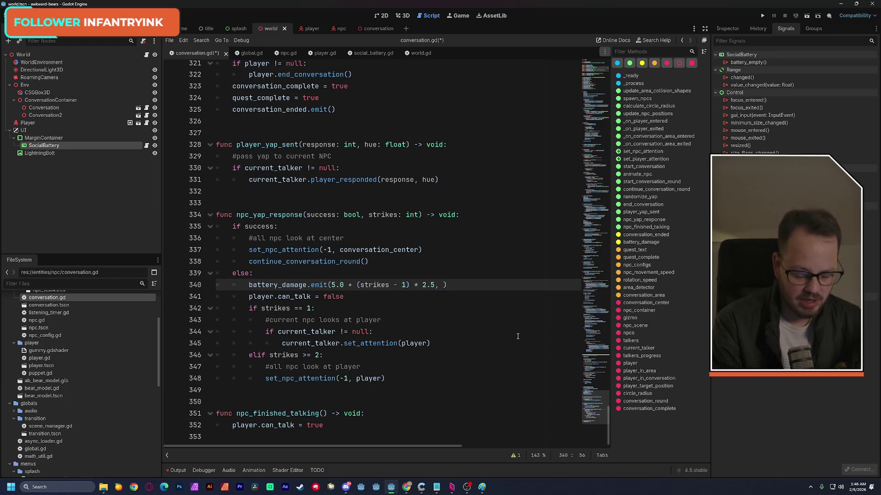
Add a comma and paste the copied damage expression as the emit call's last argument.
text(,)
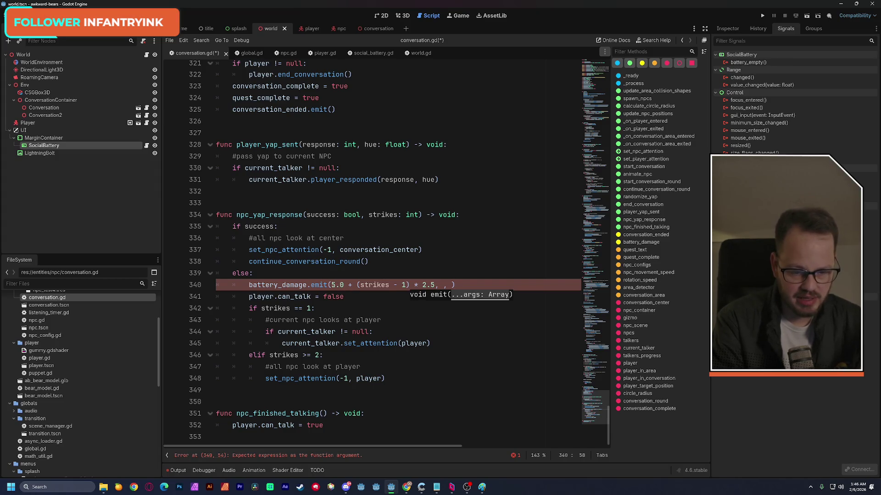
drag(331, 285, 417, 289)
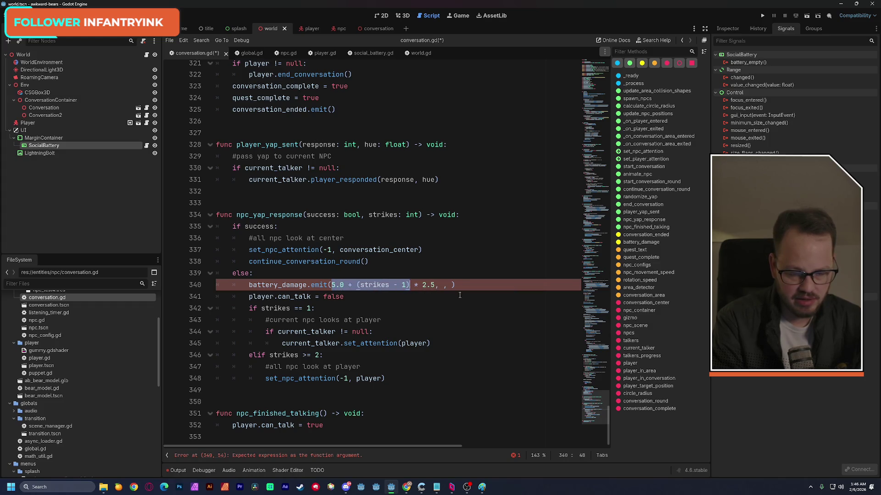
key(ctrl+c)
key(End)
key(Left)
key(ctrl+v)
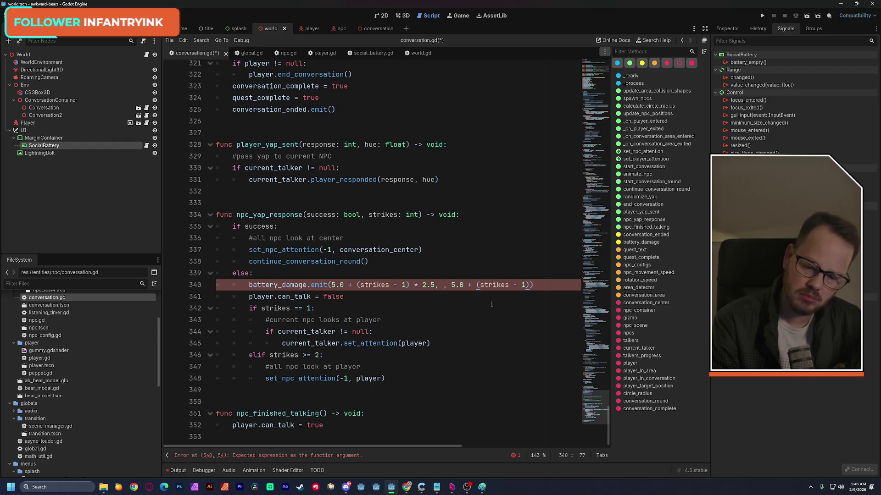
Change the last argument's + to *, and enter 0.0 as the second argument.
double_click(469, 285)
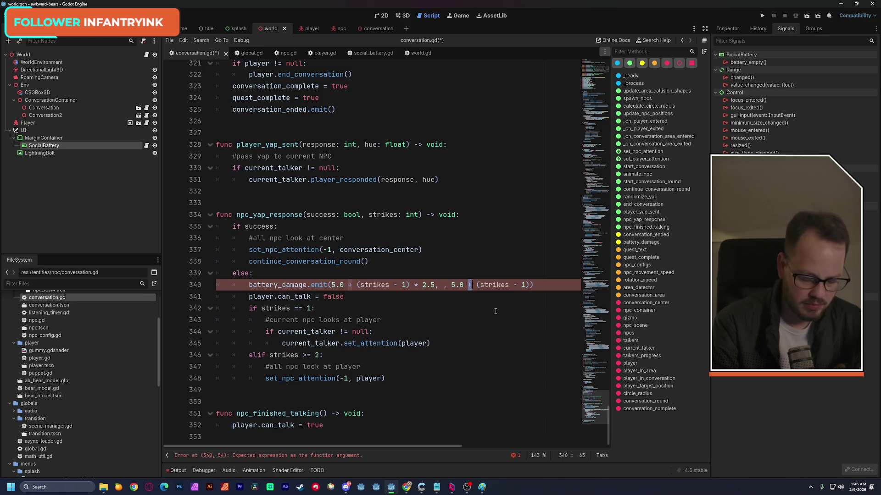
text(*)
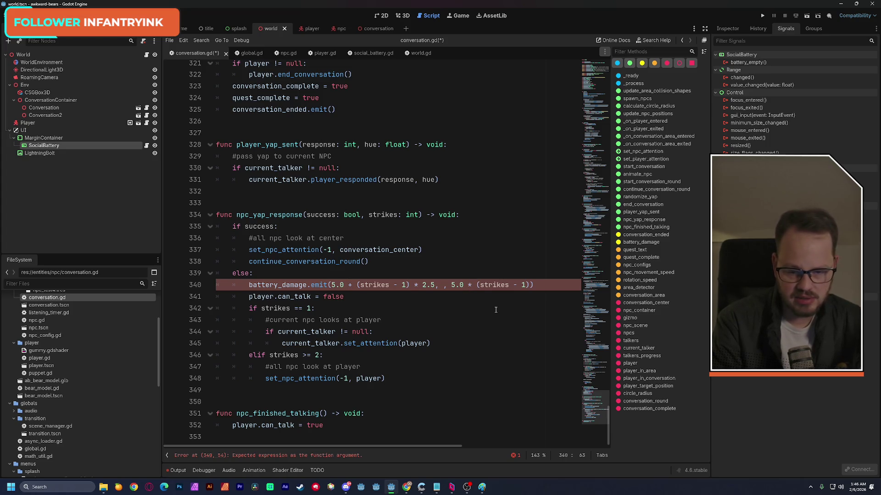
click(442, 287)
text(0.0)
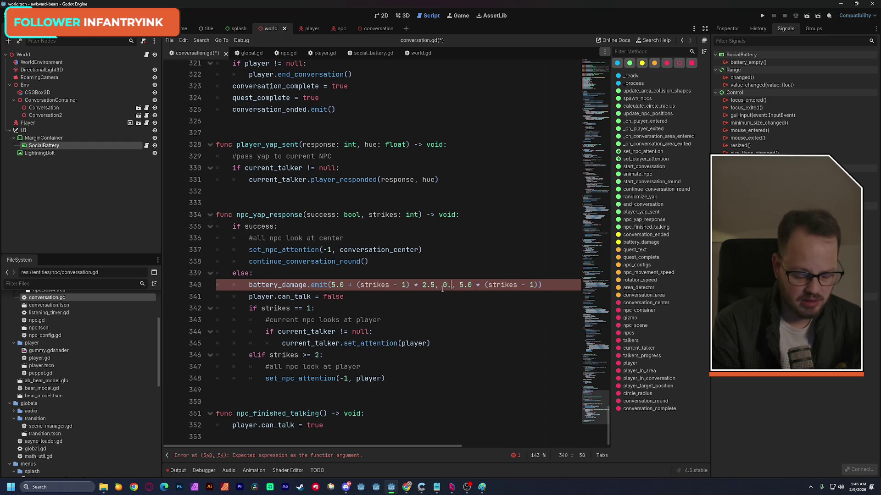
key(Up)
key(Up)
key(Up)
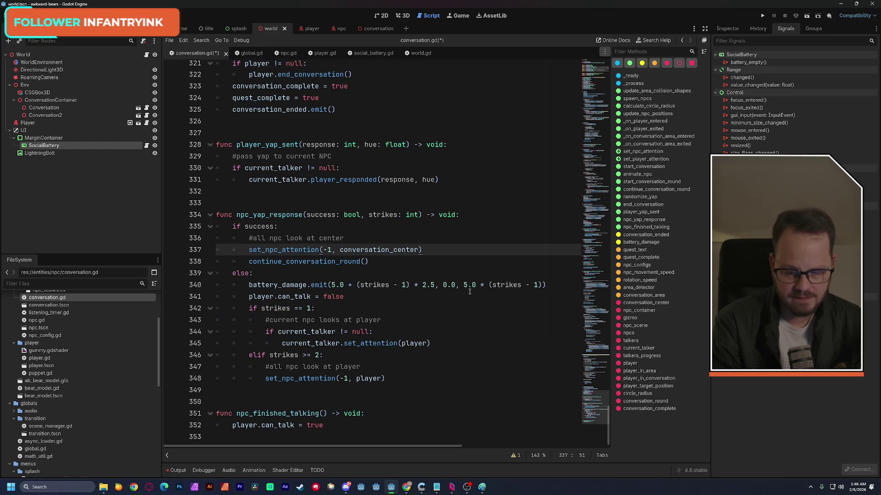
drag(463, 285, 482, 286)
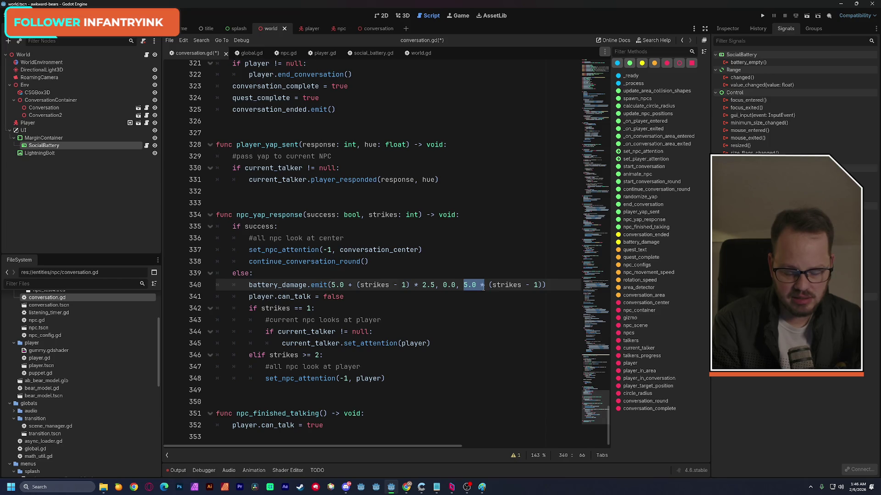
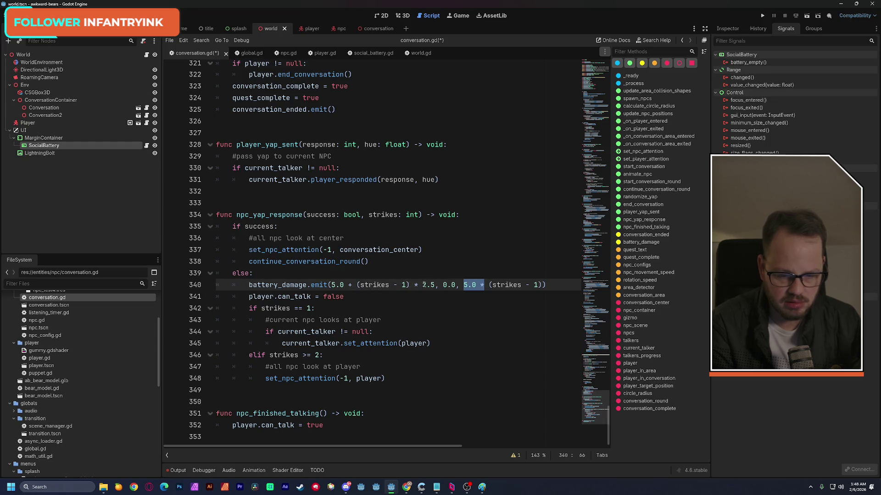
Select and inspect the strike-scaled damage term on line 340.
drag(434, 285, 358, 289)
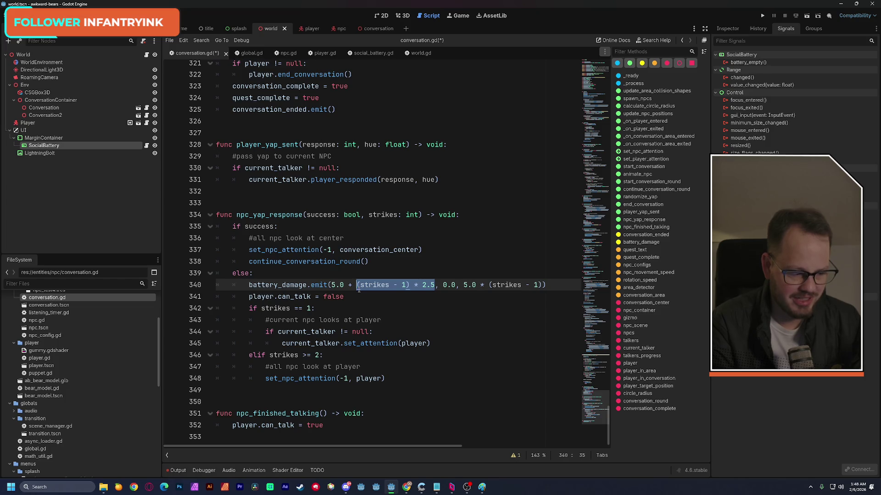
click(412, 299)
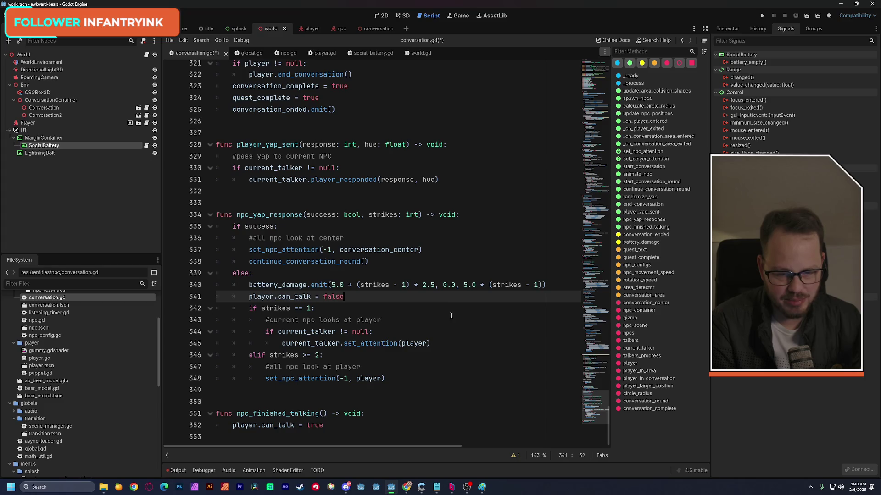
double_click(449, 285)
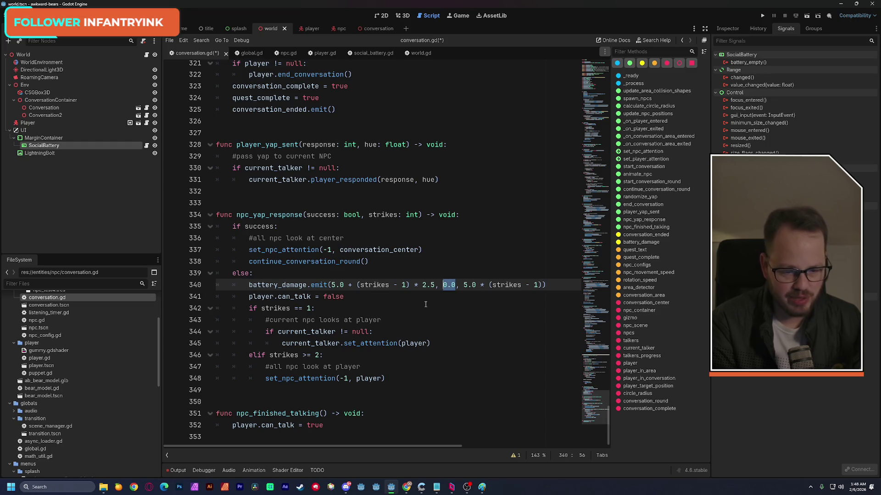
scroll(426, 304, up, 1)
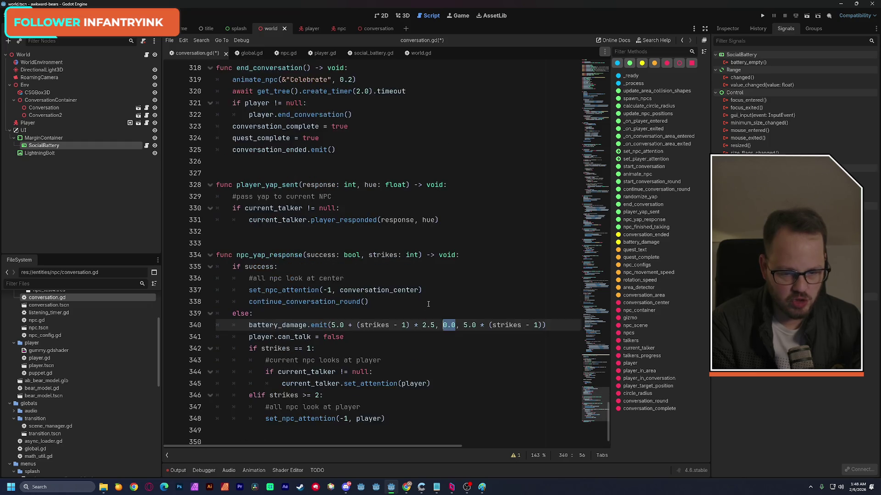
scroll(428, 304, down, 1)
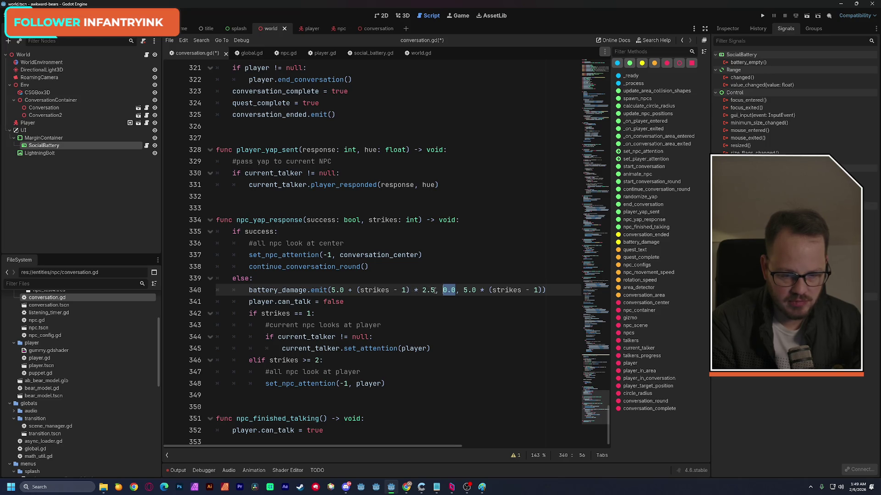
drag(435, 291, 360, 295)
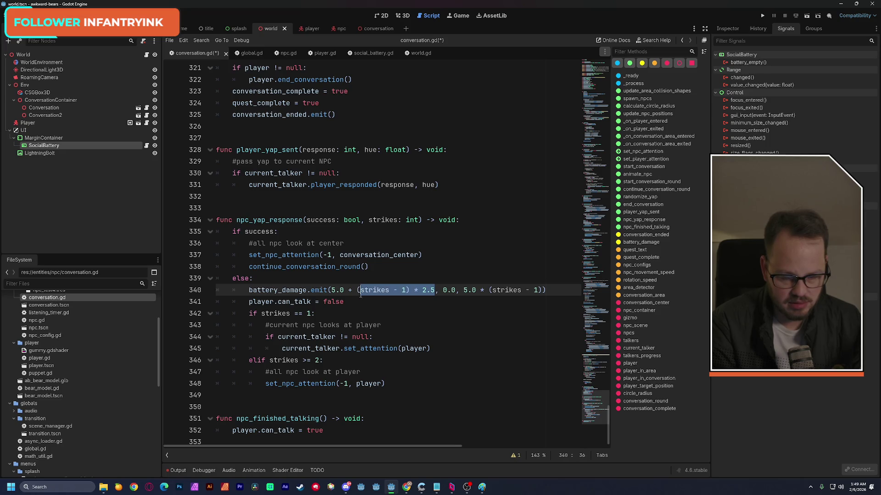
Change the per-strike multiplier on line 340 from 2.5 to 5.0.
click(436, 291)
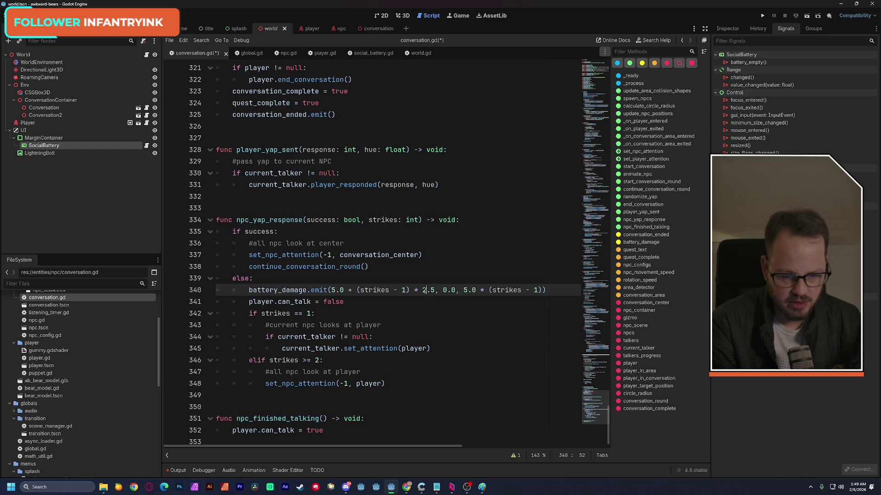
key(Delete)
text(5)
key(Right)
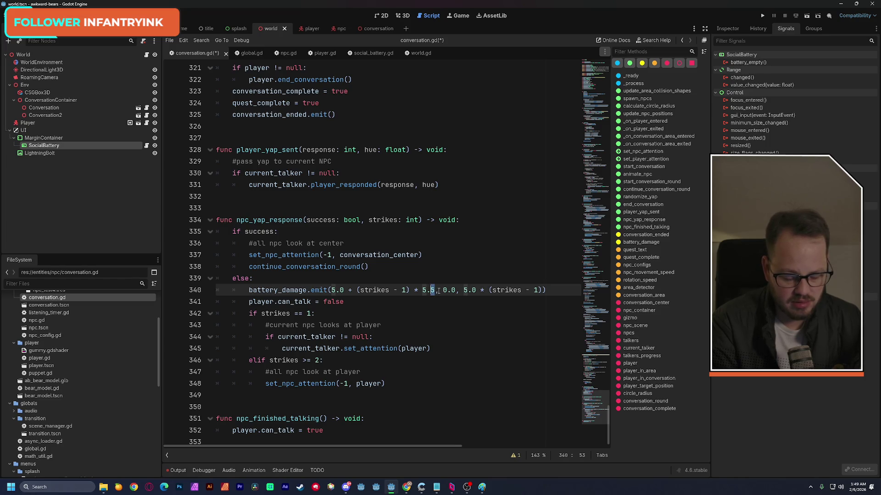
key(Delete)
text(0)
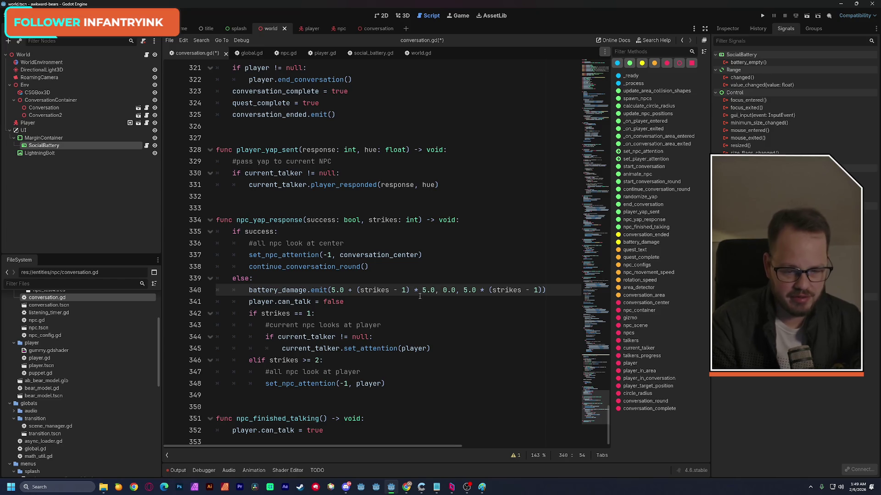
click(422, 299)
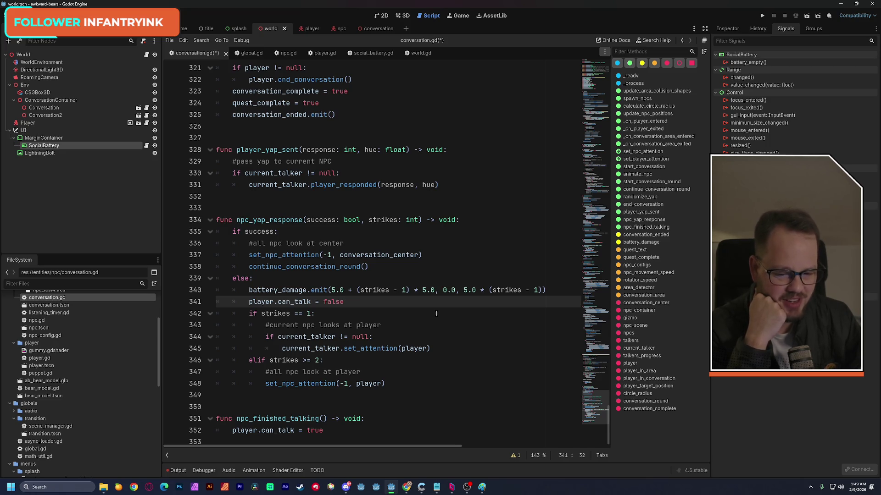
Raise the multiplier to 10.0 and save conversation.gd.
drag(435, 290, 332, 291)
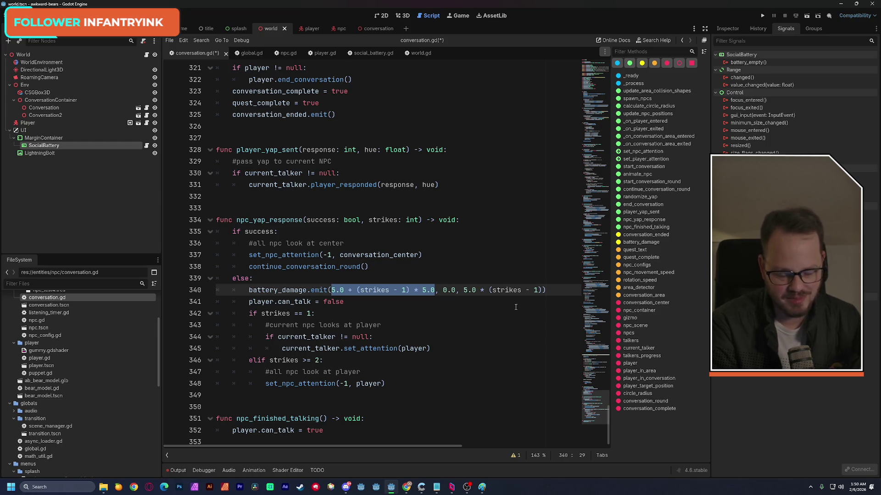
click(422, 290)
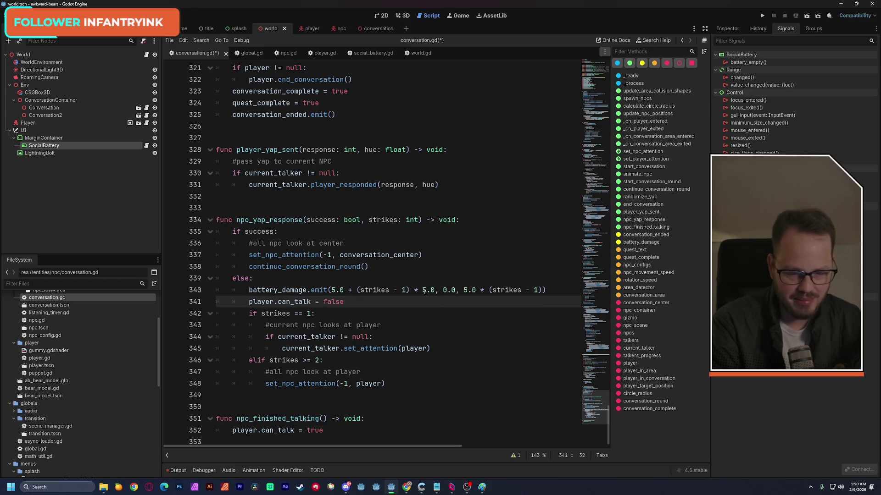
key(Delete)
text(10)
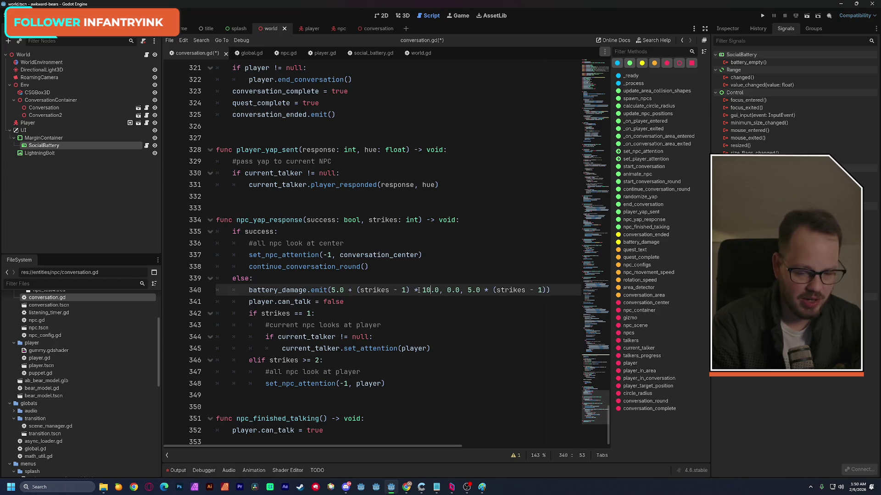
key(Down)
key(ctrl+s)
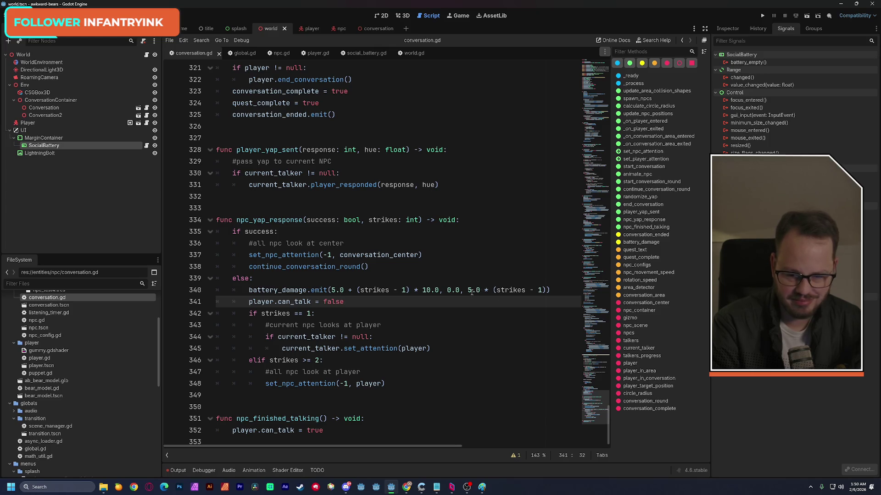
click(469, 291)
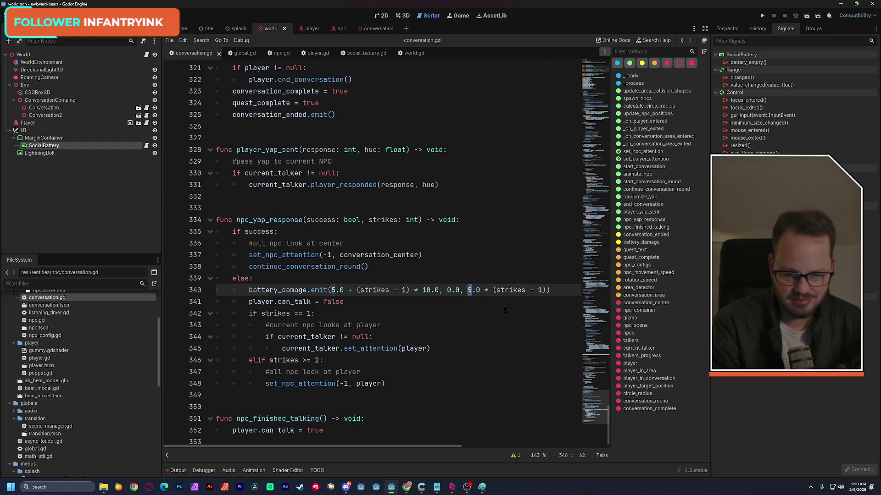
Change the third argument to 2.0 and replace the 0.0 second argument with '2.0 +'.
key(Delete)
text(2)
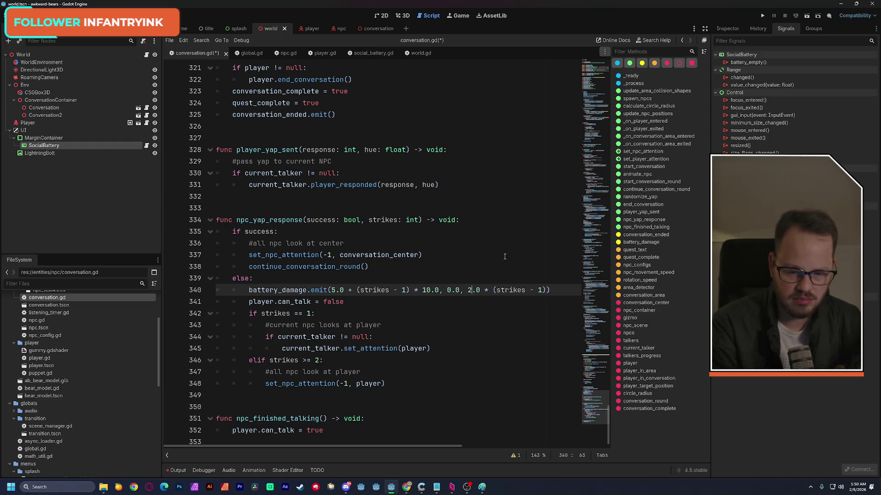
drag(459, 290, 447, 290)
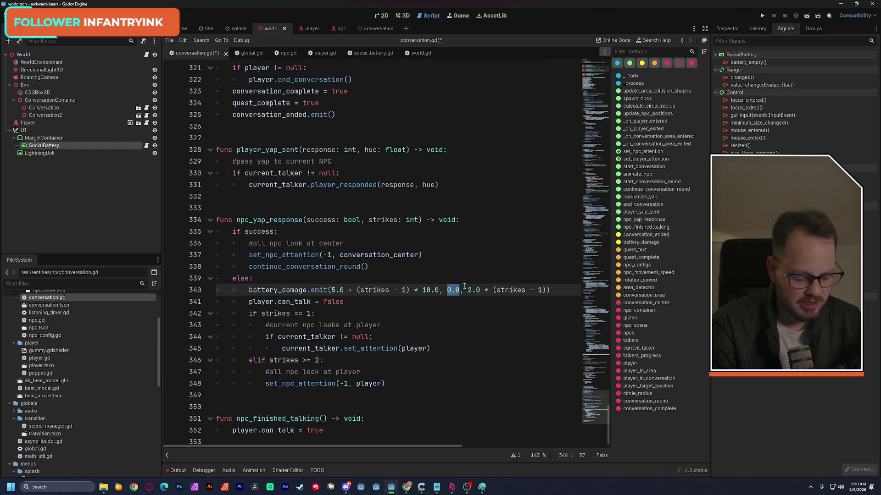
text(2)
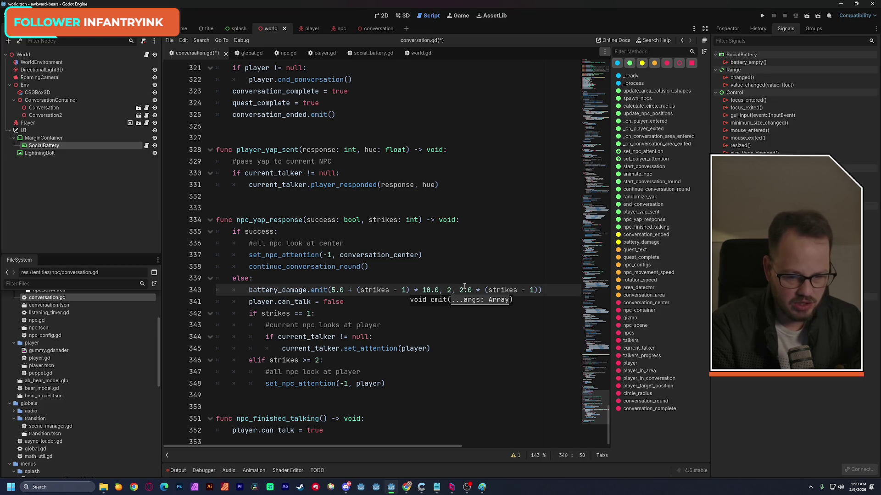
text(.0)
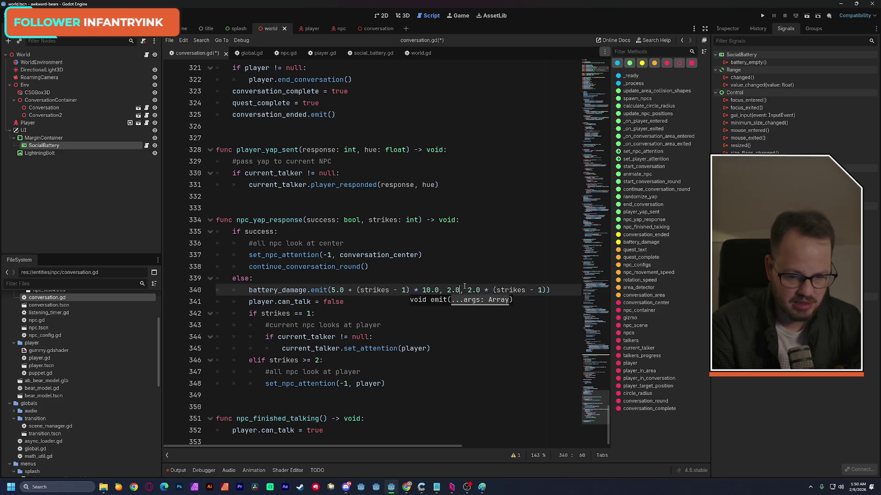
text( +)
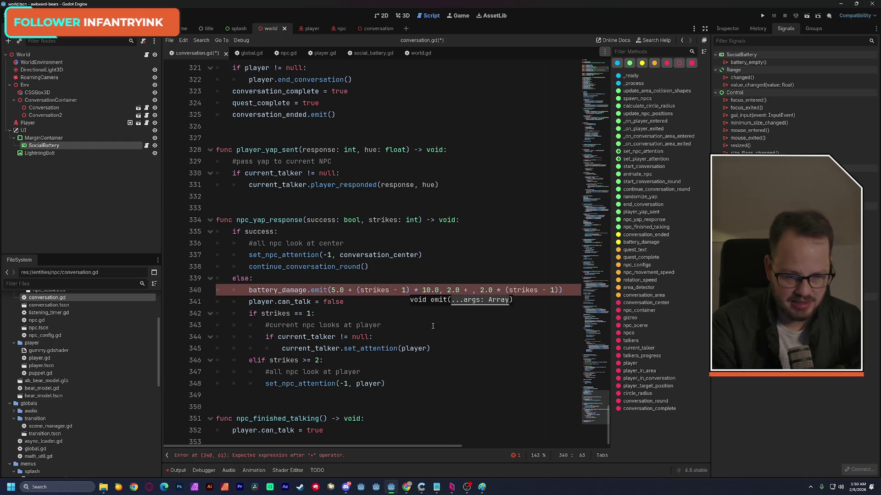
Append a copy of (strikes - 1) * 10.0 after '2.0 +', change it to 100.0, and save.
drag(357, 293, 439, 289)
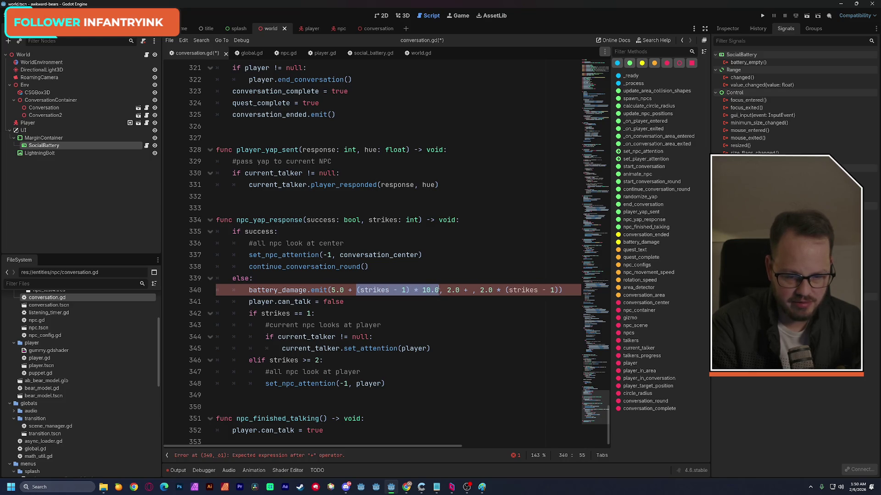
key(ctrl+c)
click(473, 292)
key(ctrl+v)
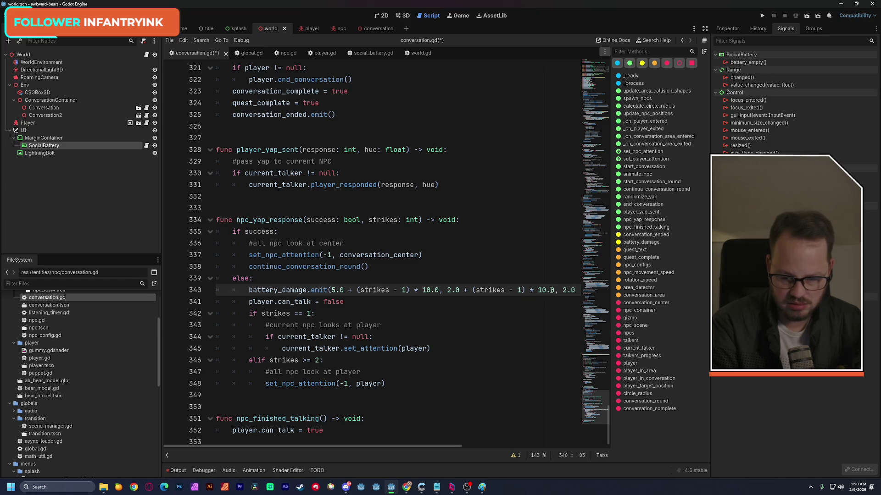
key(BackSpace)
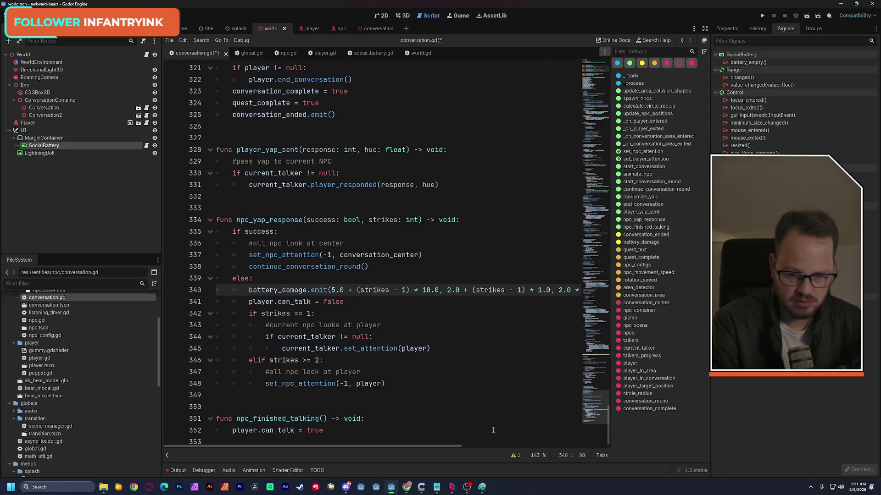
drag(446, 445, 456, 445)
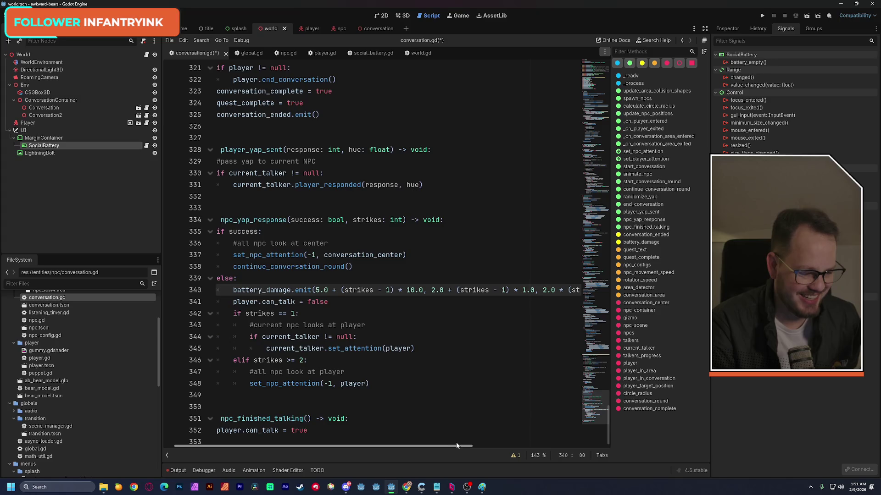
drag(456, 444, 440, 448)
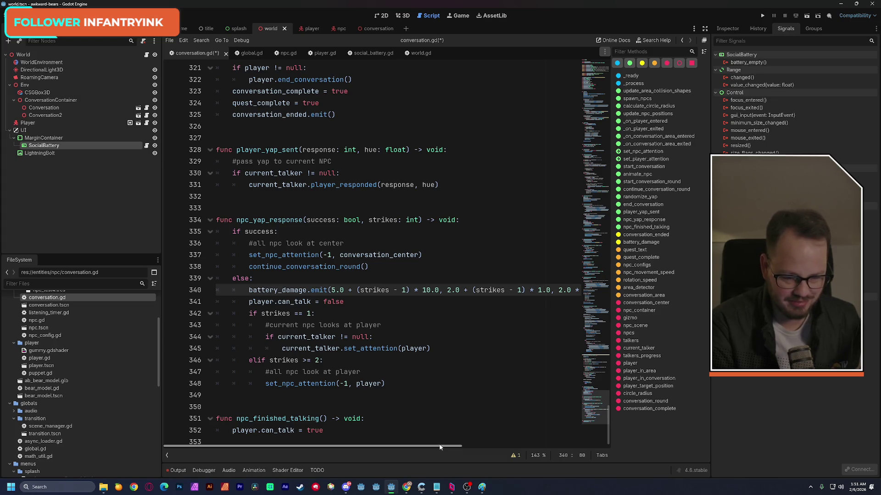
key(ctrl+s)
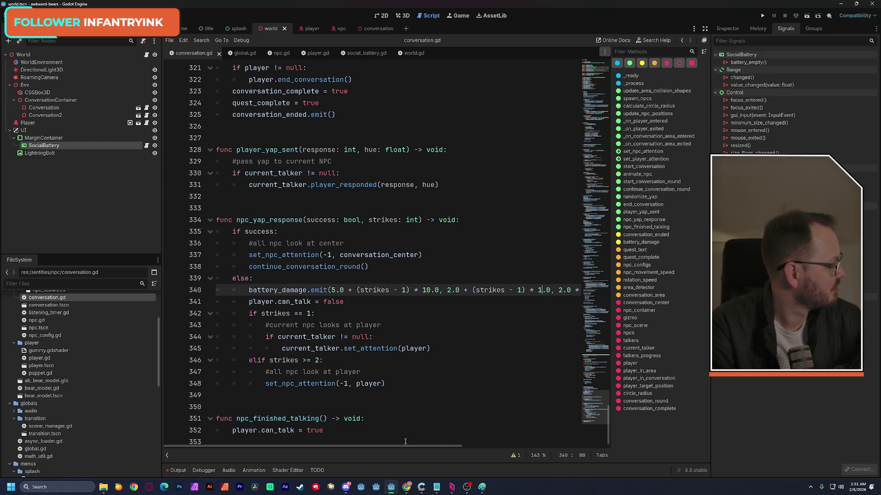
text(00)
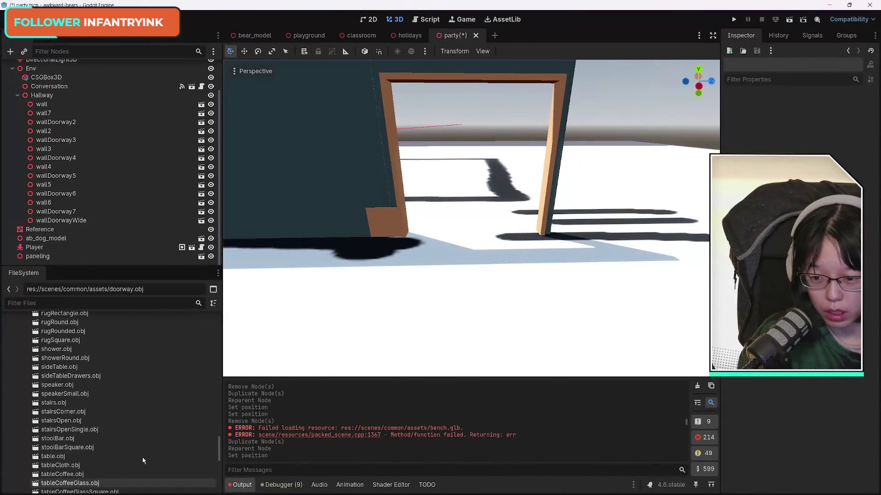
Place doorwayFront.obj in front of the wall's doorway and turn it slightly around Y.
scroll(143, 461, up, 3)
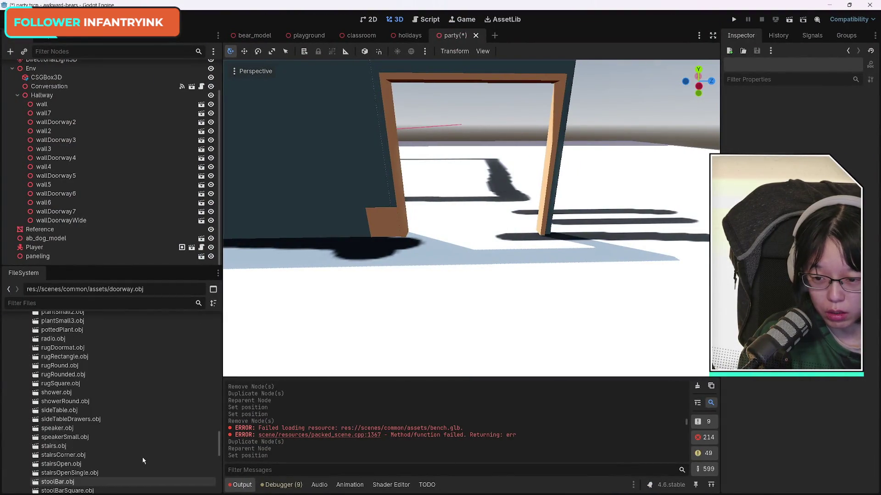
scroll(144, 461, up, 5)
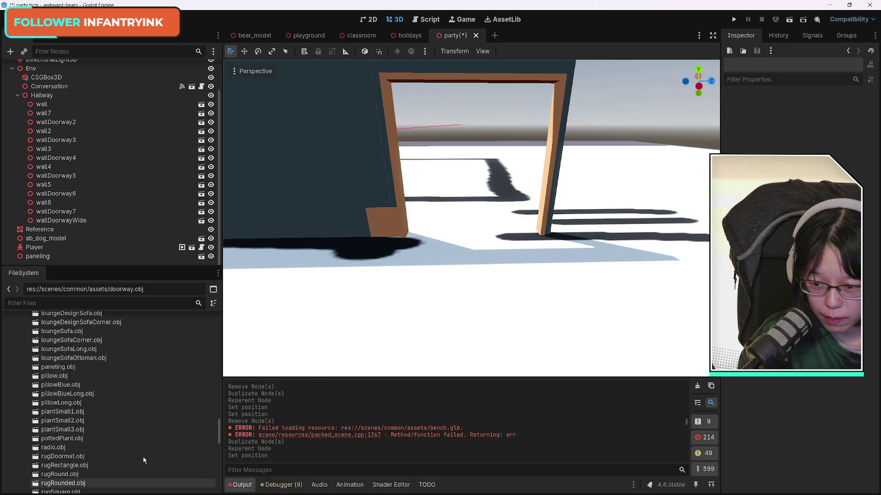
scroll(144, 460, up, 8)
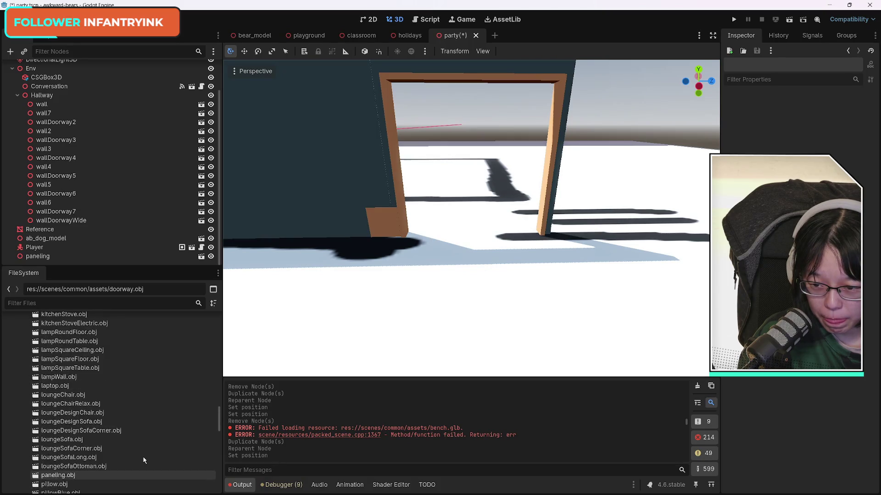
scroll(143, 461, up, 5)
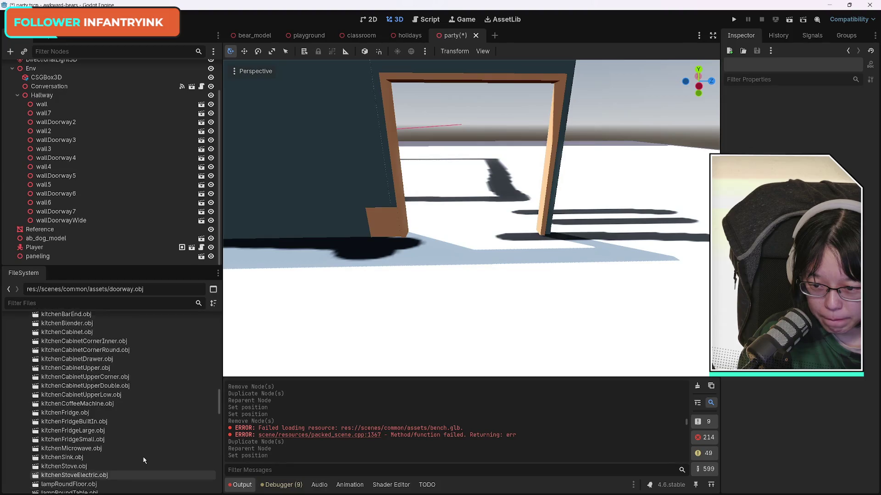
scroll(143, 460, up, 5)
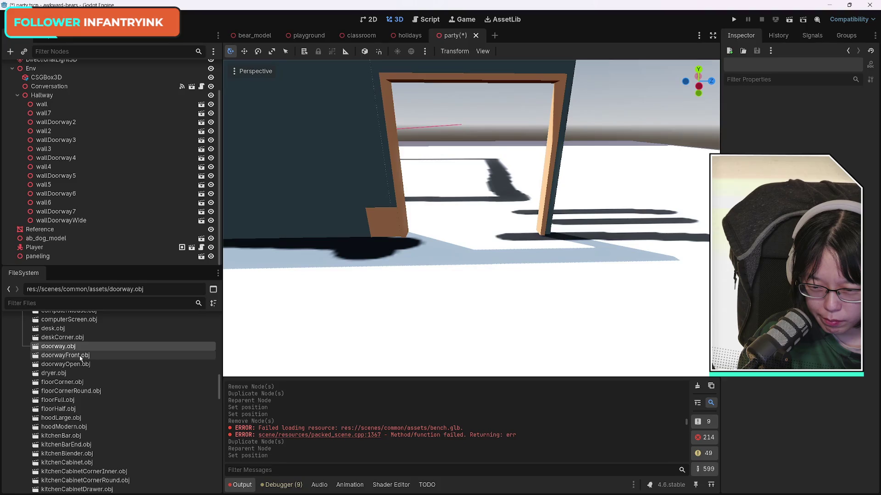
mouse_move(80, 357)
mouse_down()
mouse_move(305, 338)
mouse_move(389, 317)
mouse_move(399, 354)
mouse_move(362, 328)
mouse_move(403, 274)
mouse_up()
drag(415, 311, 418, 312)
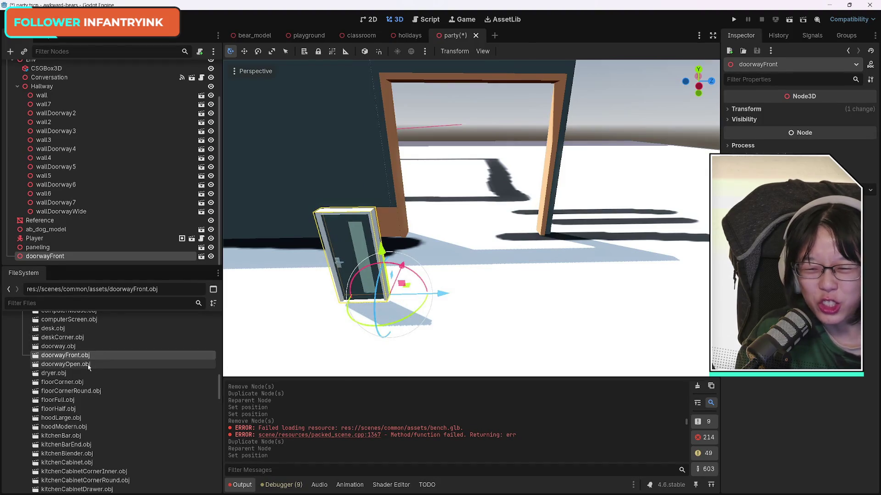
Try out extra doorwayFront and doorwayOpen models, then undo and delete them.
click(88, 365)
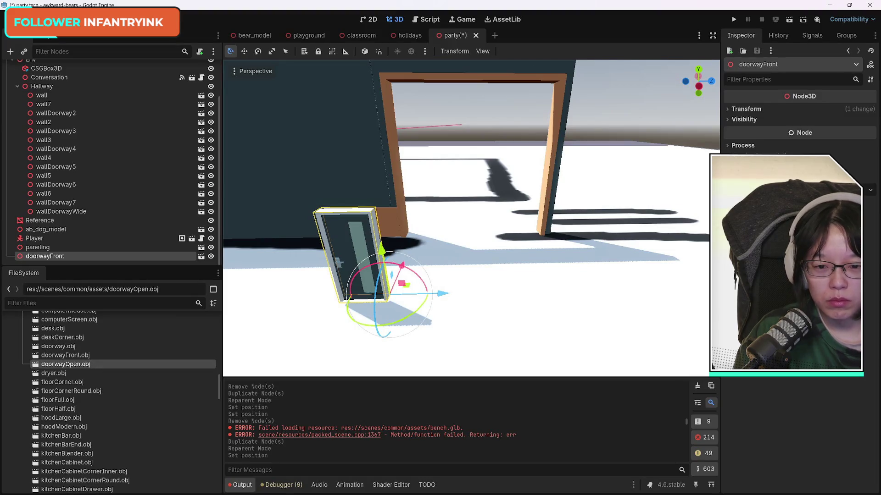
drag(734, 288, 713, 365)
scroll(471, 218, up, 3)
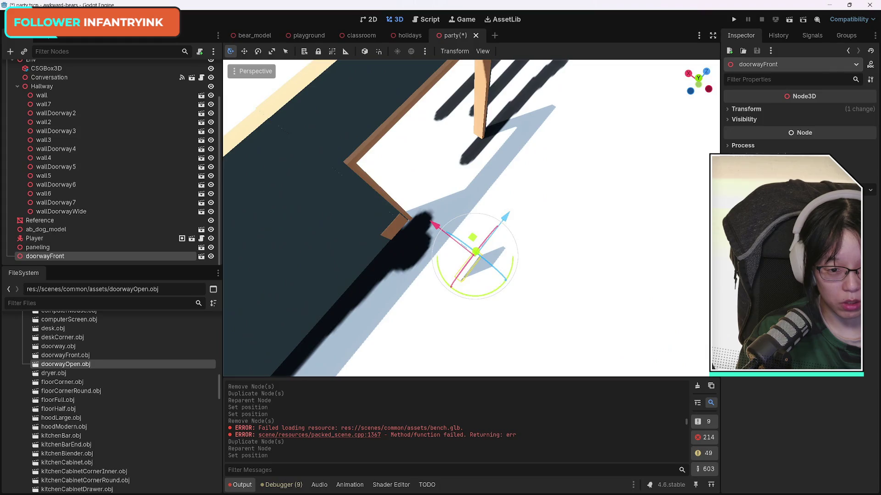
mouse_move(472, 230)
mouse_down()
mouse_move(555, 229)
mouse_move(555, 193)
mouse_move(578, 238)
mouse_move(591, 233)
mouse_up()
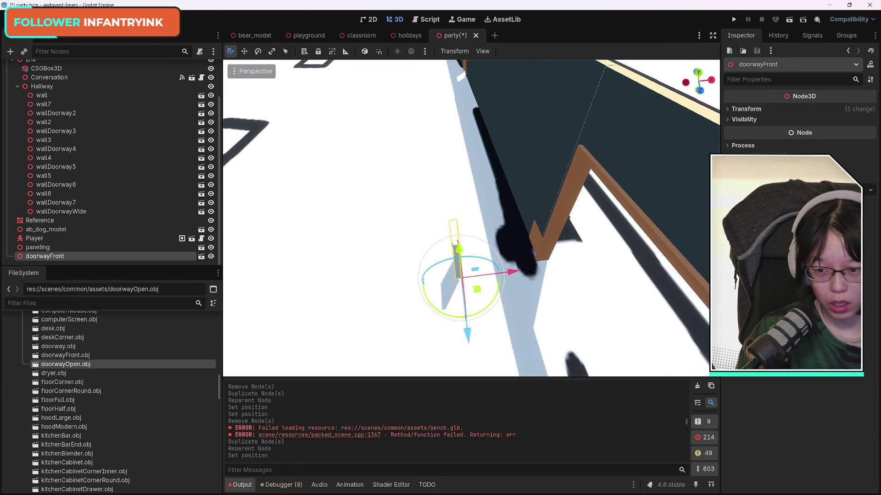
mouse_move(65, 355)
mouse_down()
mouse_move(365, 265)
mouse_move(69, 366)
mouse_move(342, 259)
mouse_move(348, 229)
mouse_move(324, 172)
mouse_up()
key(ctrl+z)
drag(393, 200, 438, 209)
key(Delete)
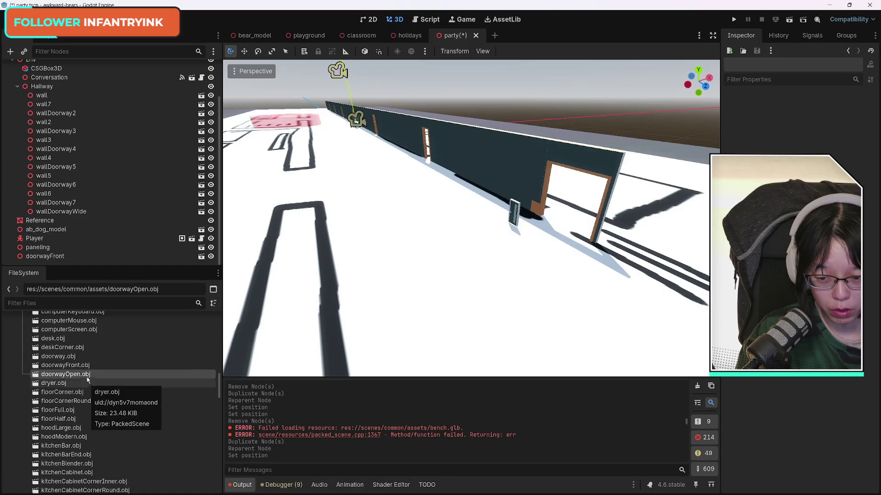
Add the doorway.obj model, lift it slightly and turn it around its vertical axis.
mouse_move(59, 356)
mouse_down()
mouse_move(360, 289)
mouse_move(398, 268)
mouse_up()
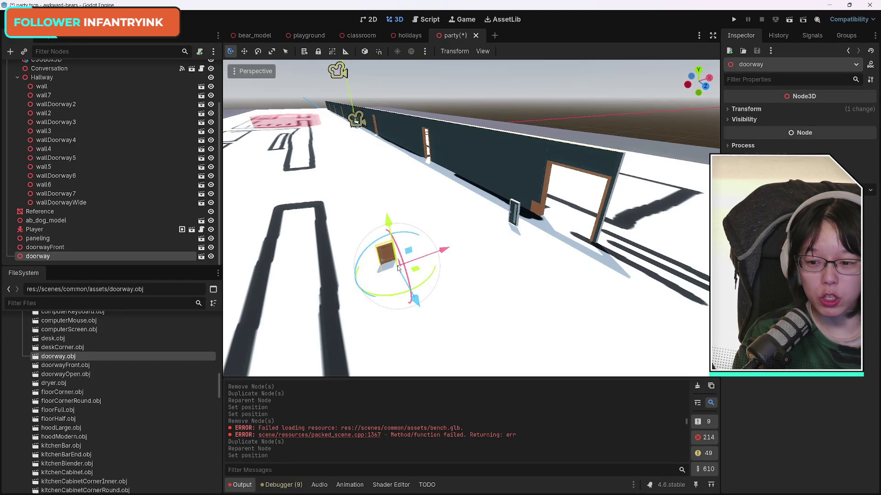
drag(389, 224, 392, 213)
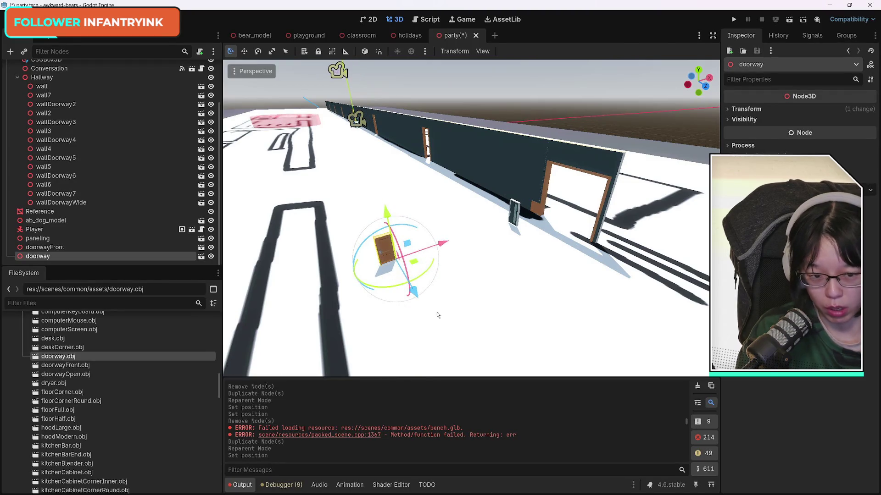
right_click(392, 213)
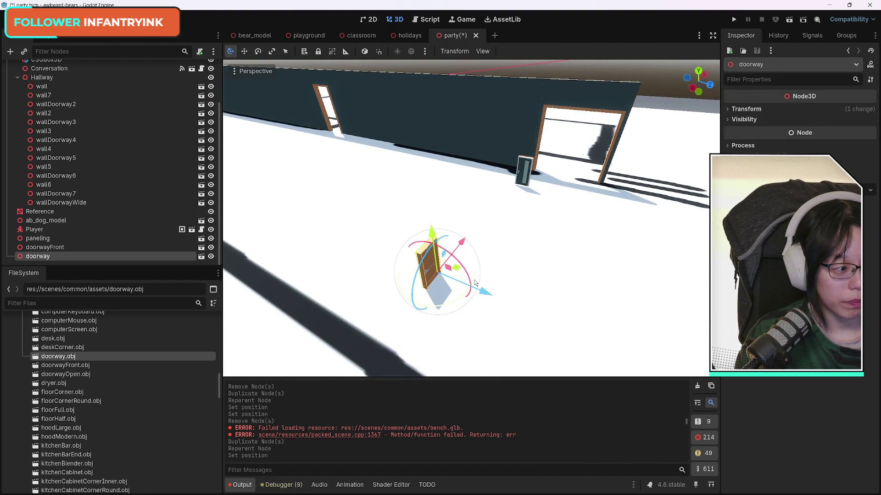
mouse_move(476, 283)
mouse_down()
mouse_move(445, 297)
mouse_move(436, 288)
mouse_up()
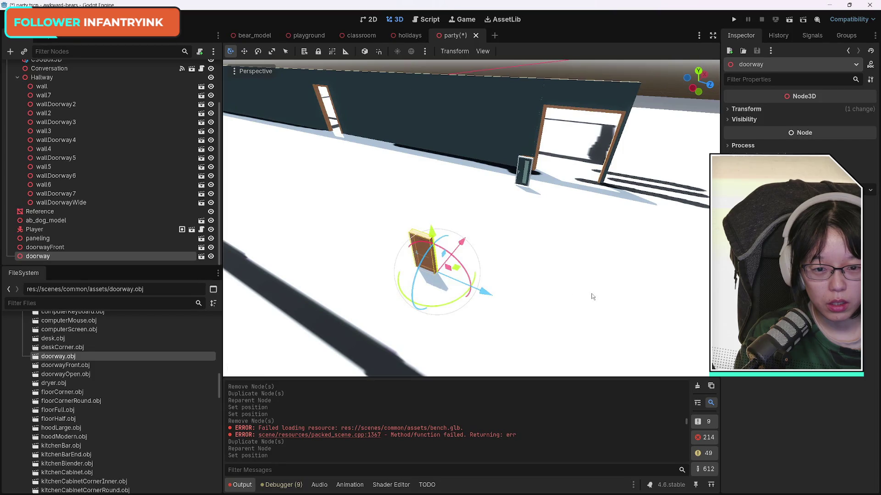
Move the doorway against the far hallway wall to x 1.016, z 26.284.
click(779, 109)
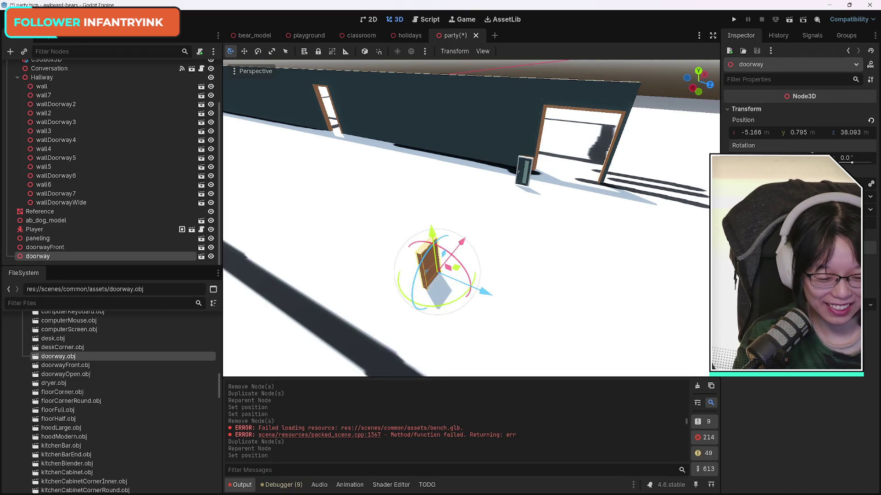
drag(812, 155, 811, 155)
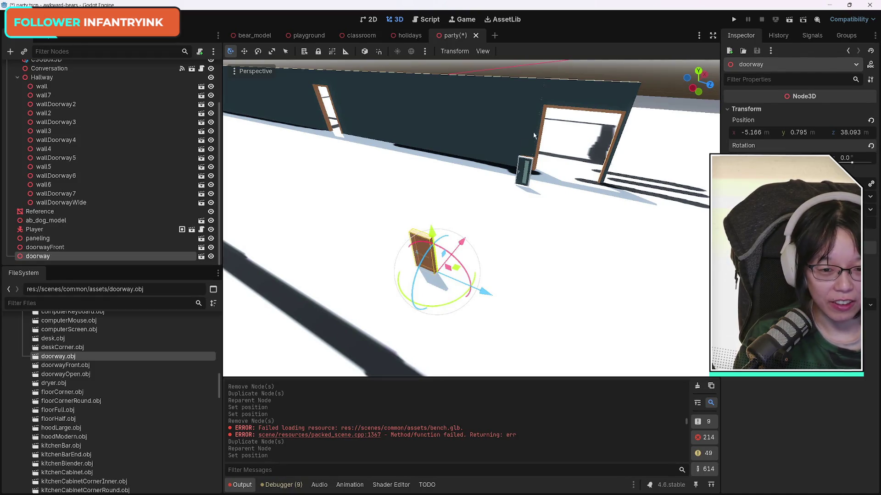
mouse_move(481, 291)
mouse_down()
mouse_move(332, 210)
mouse_move(384, 232)
mouse_up()
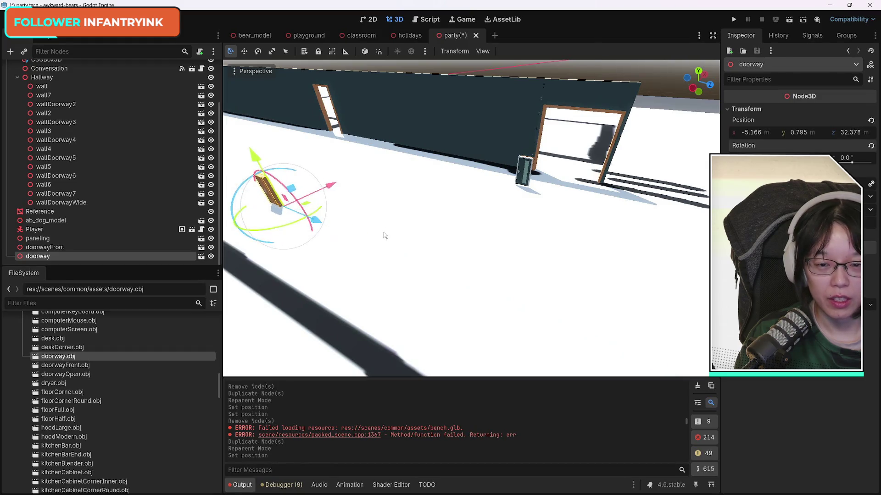
scroll(361, 195, down, 3)
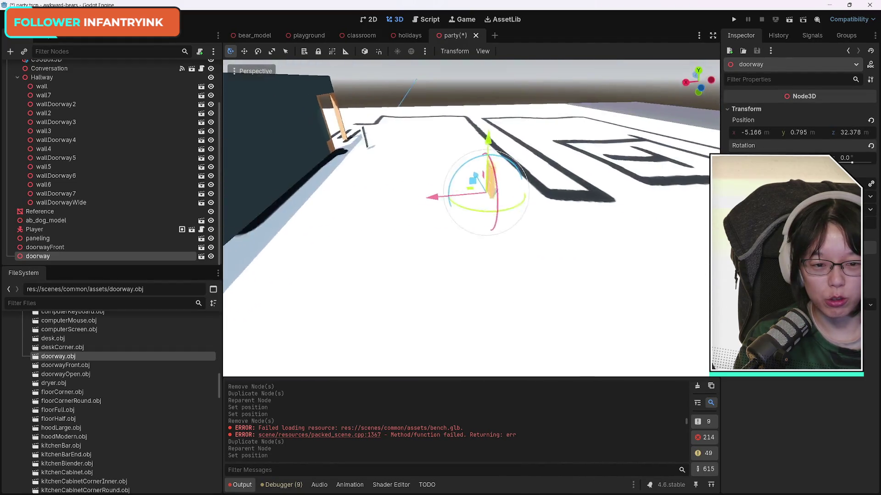
mouse_move(510, 222)
mouse_down()
mouse_move(350, 271)
mouse_move(365, 252)
mouse_move(300, 274)
mouse_up()
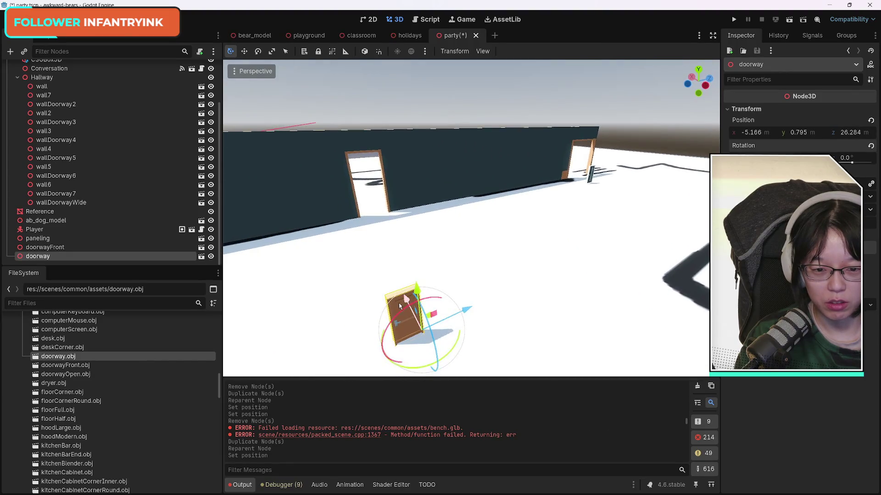
mouse_move(398, 303)
mouse_down()
mouse_move(362, 207)
mouse_move(357, 217)
mouse_move(362, 208)
mouse_move(409, 252)
mouse_up()
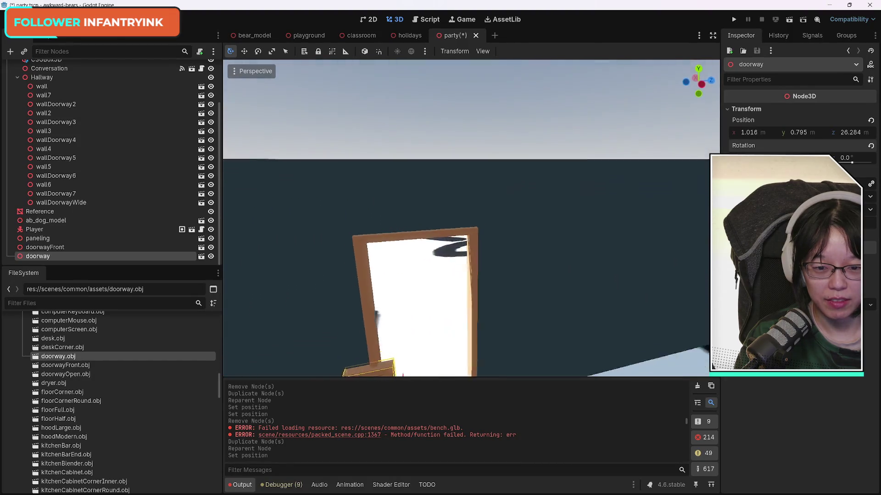
click(490, 245)
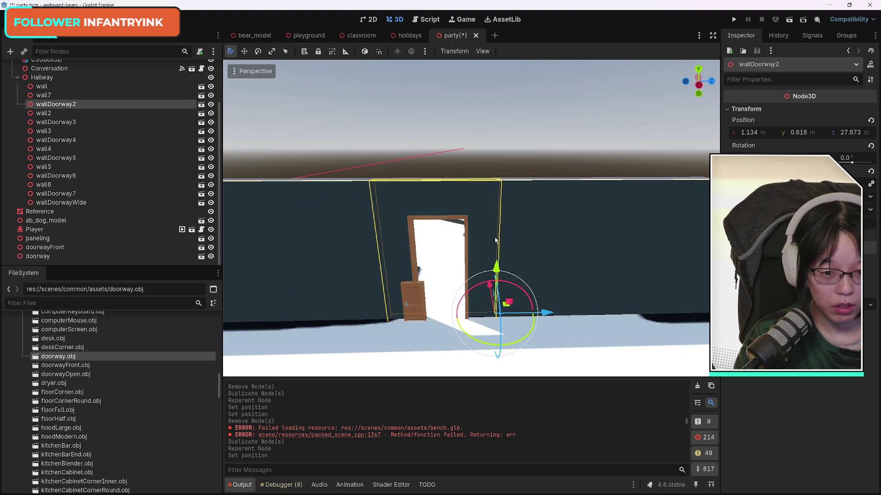
Set the doorway's Position X to 1.134 to match wallDoorway2.
click(762, 133)
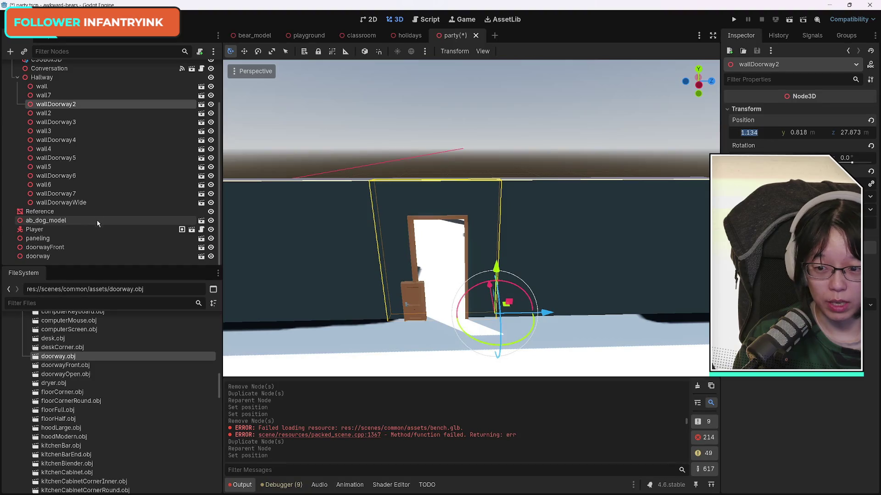
click(62, 258)
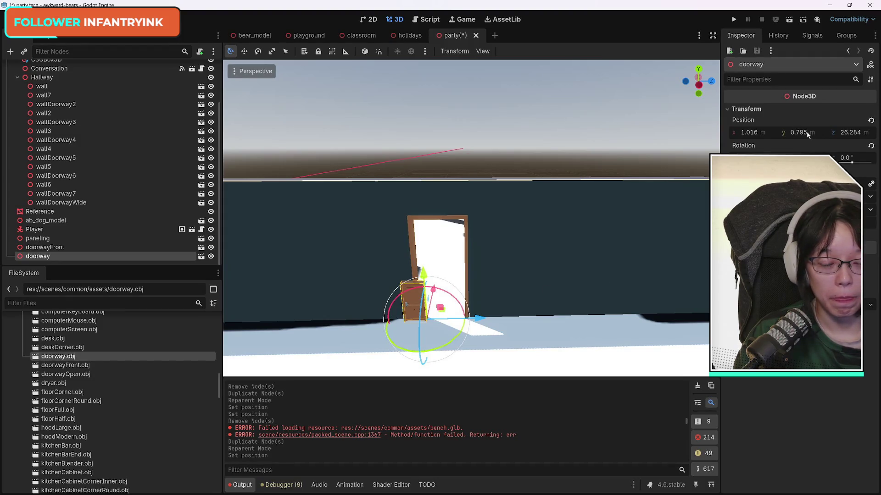
click(46, 248)
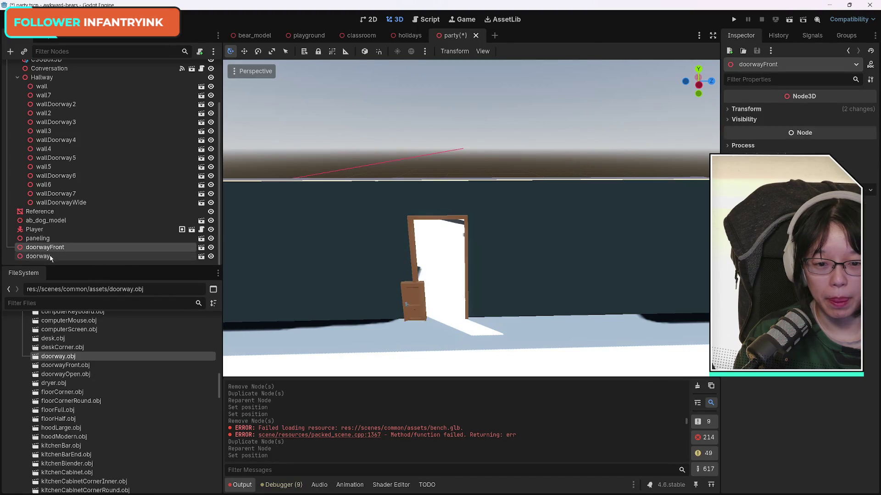
click(51, 257)
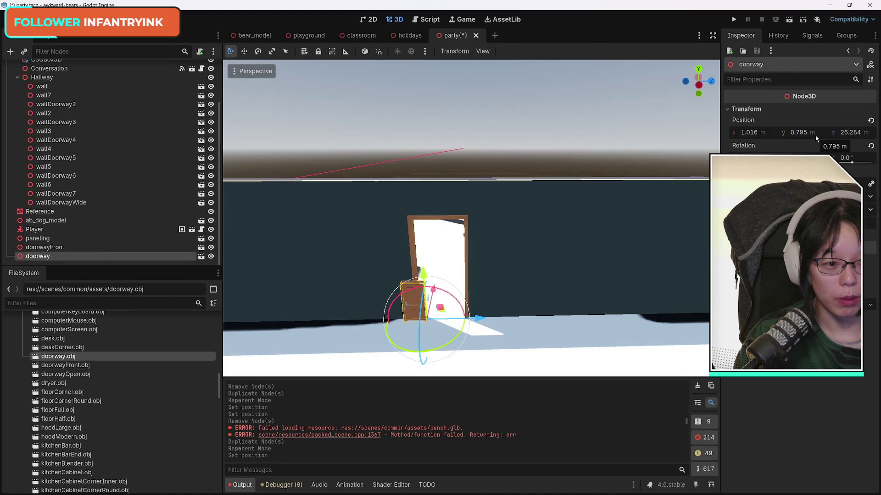
click(752, 133)
text(1.134)
key(Return)
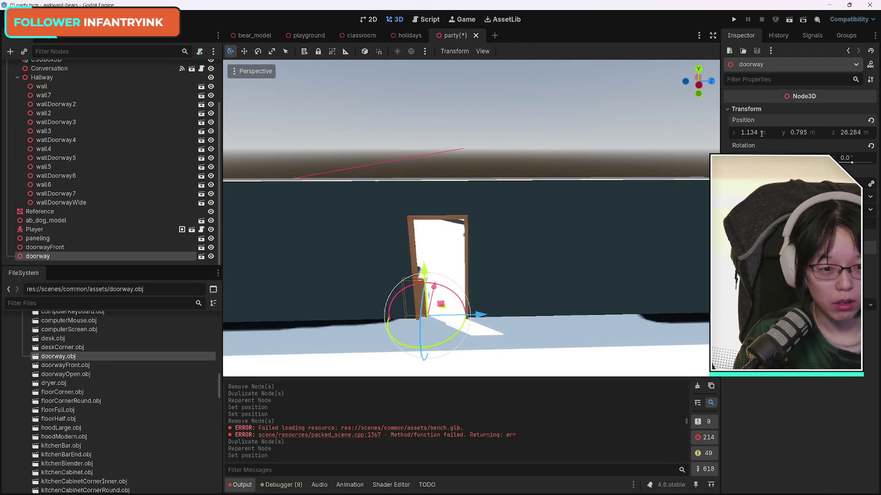
Nudge the doorway along Z to 26.89 inside wallDoorway2's opening.
drag(480, 314, 502, 321)
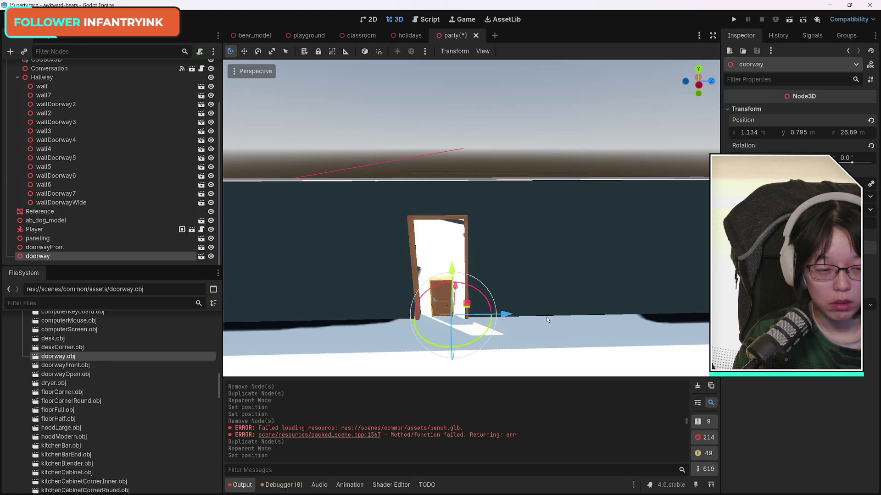
click(469, 211)
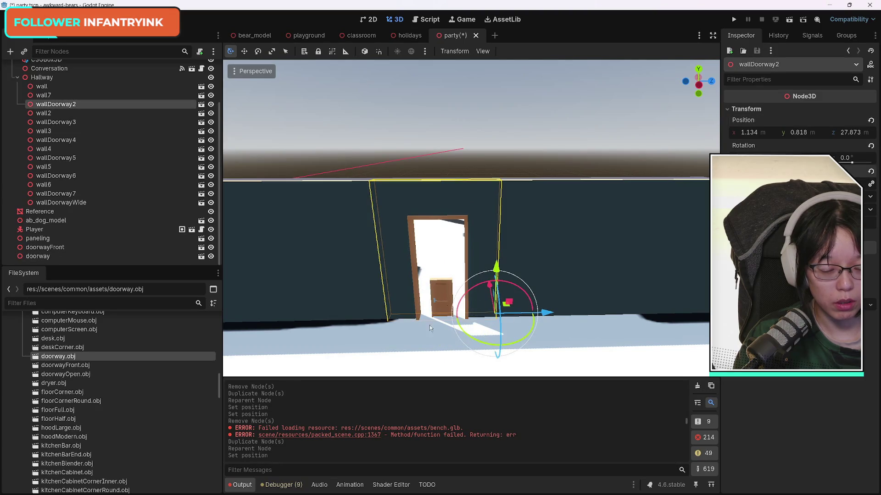
click(322, 271)
click(447, 294)
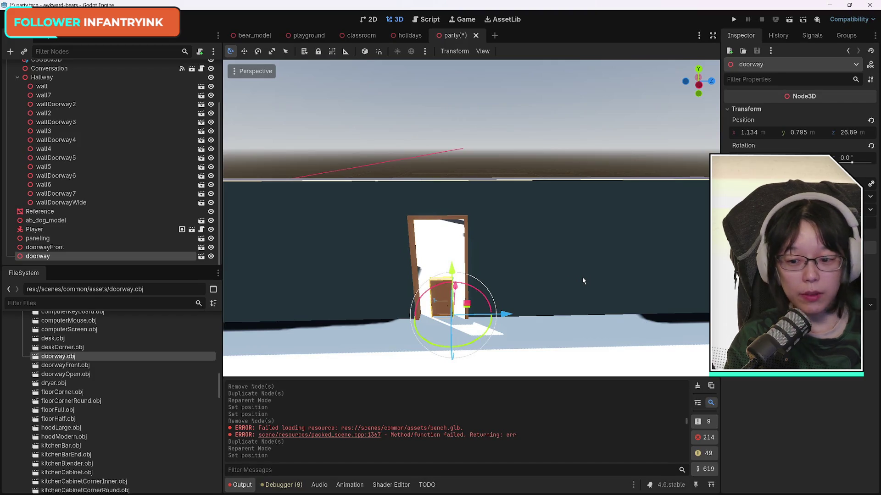
click(68, 366)
click(437, 215)
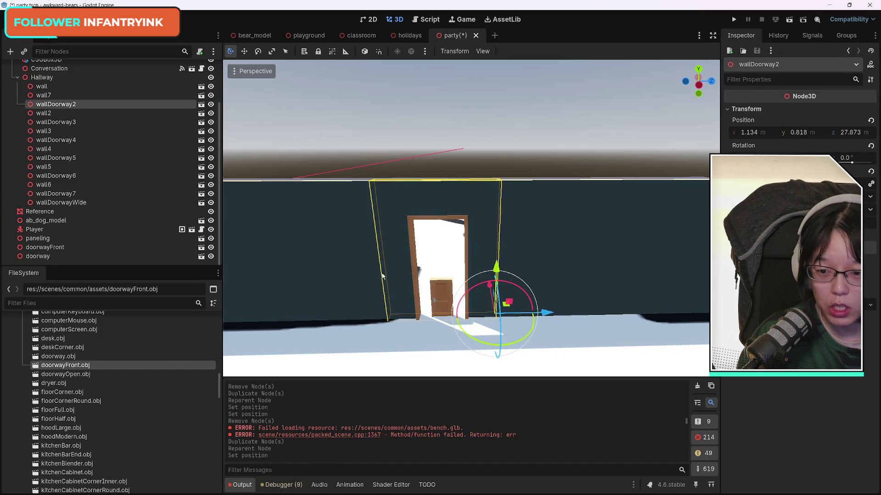
drag(106, 364, 552, 342)
key(ctrl+z)
mouse_move(66, 374)
mouse_down()
mouse_move(526, 333)
mouse_move(541, 347)
mouse_up()
drag(549, 305, 555, 287)
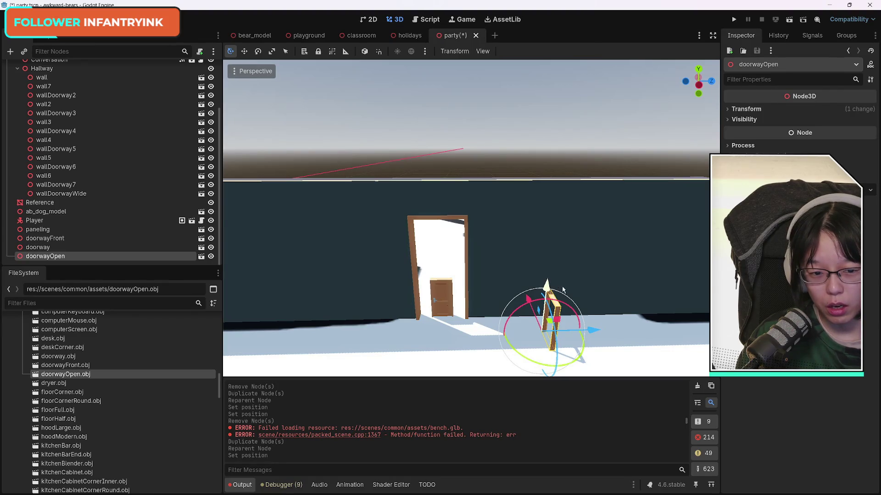
key(ctrl+z)
key(ctrl+z)
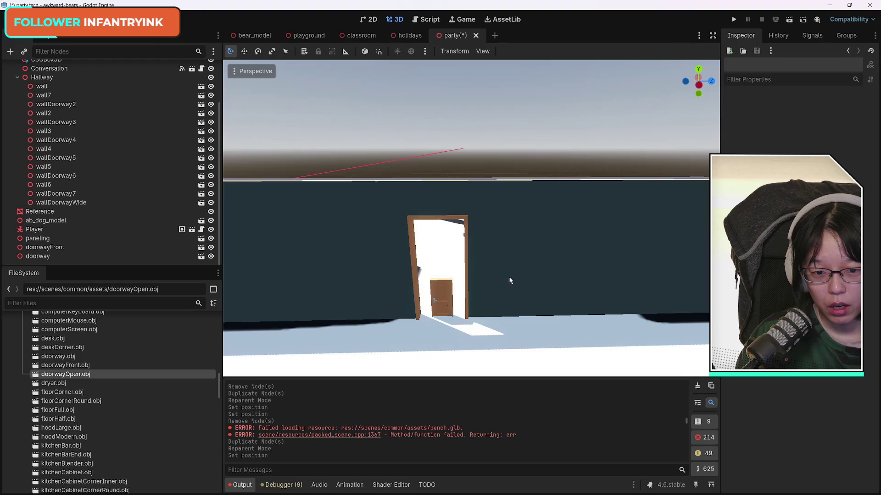
click(434, 298)
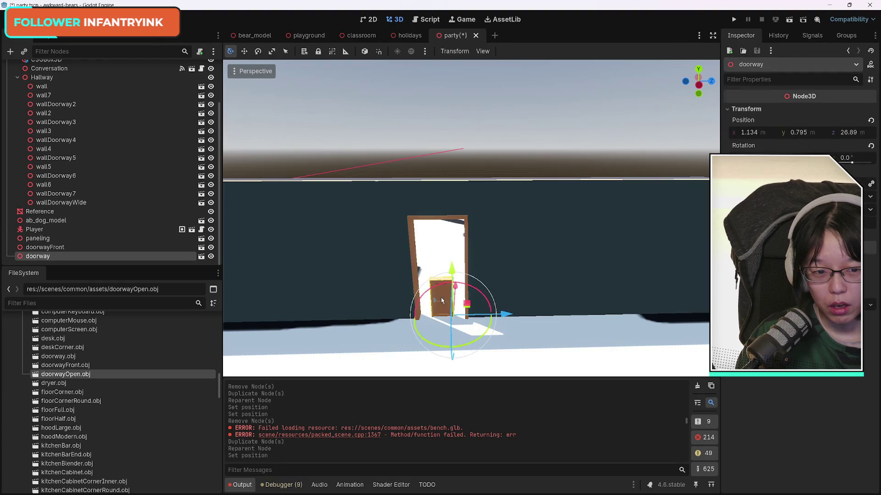
click(496, 266)
click(488, 296)
click(488, 296)
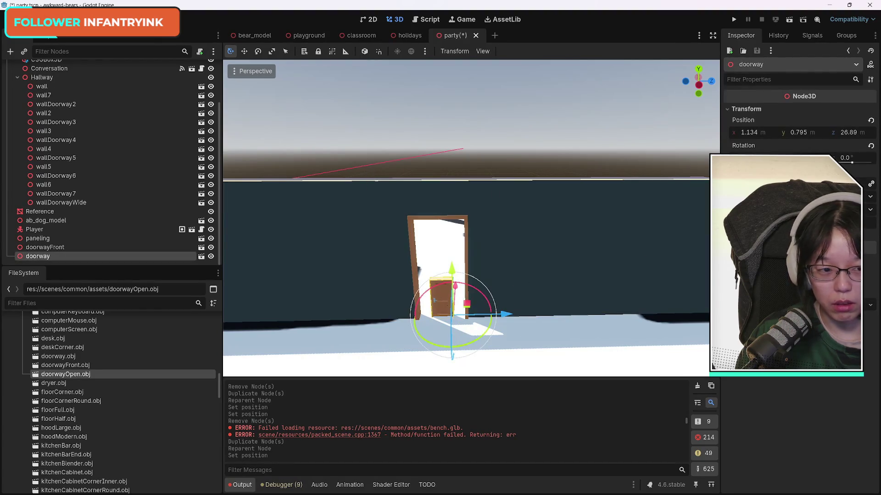
key(Return)
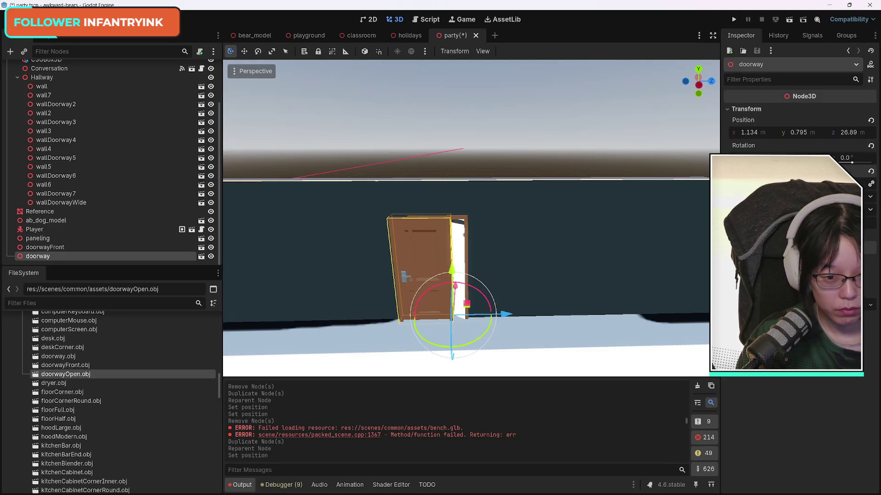
drag(506, 314, 519, 317)
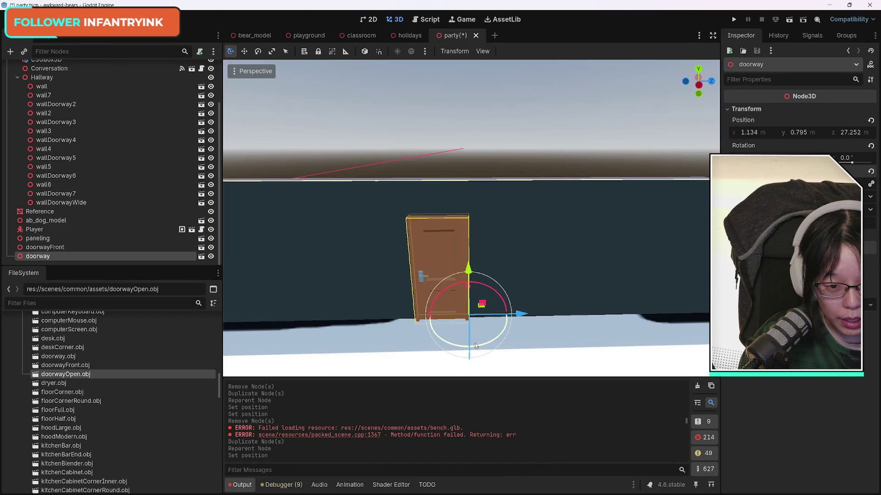
mouse_move(465, 346)
mouse_down()
mouse_move(454, 346)
mouse_move(444, 325)
mouse_move(463, 310)
mouse_up()
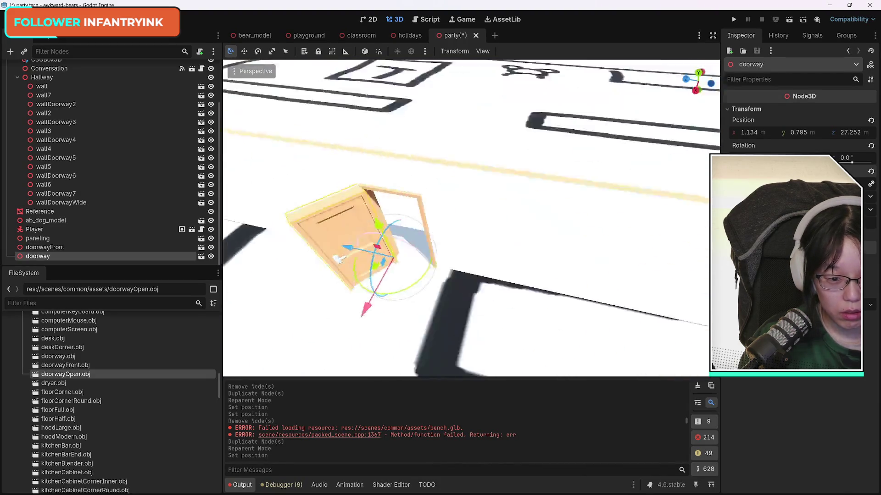
mouse_move(468, 220)
mouse_down()
mouse_move(459, 217)
mouse_move(471, 216)
mouse_move(478, 200)
mouse_move(448, 274)
mouse_up()
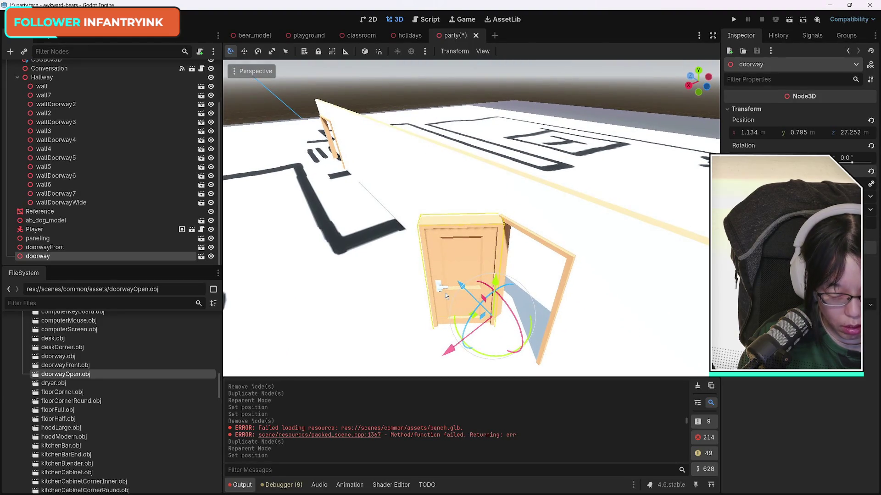
mouse_move(523, 259)
mouse_down()
mouse_move(522, 230)
mouse_move(524, 279)
mouse_move(525, 262)
mouse_up()
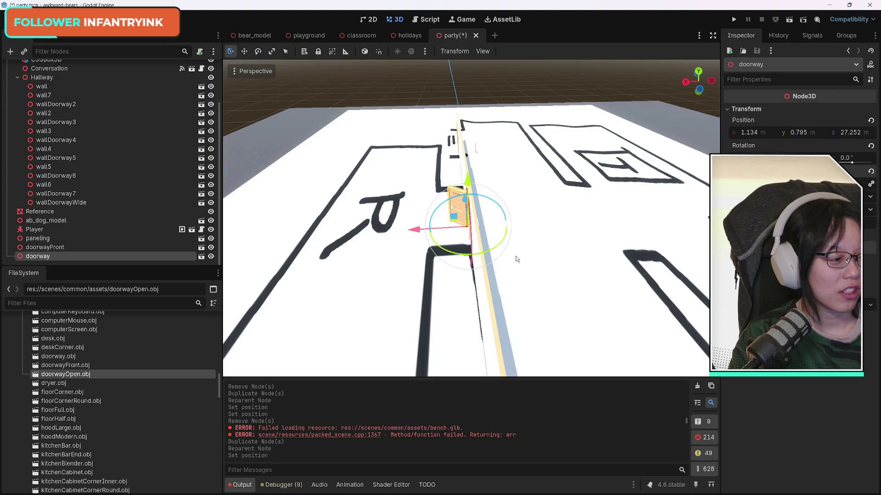
mouse_move(525, 253)
mouse_down()
mouse_move(417, 257)
mouse_move(408, 299)
mouse_move(473, 226)
mouse_up()
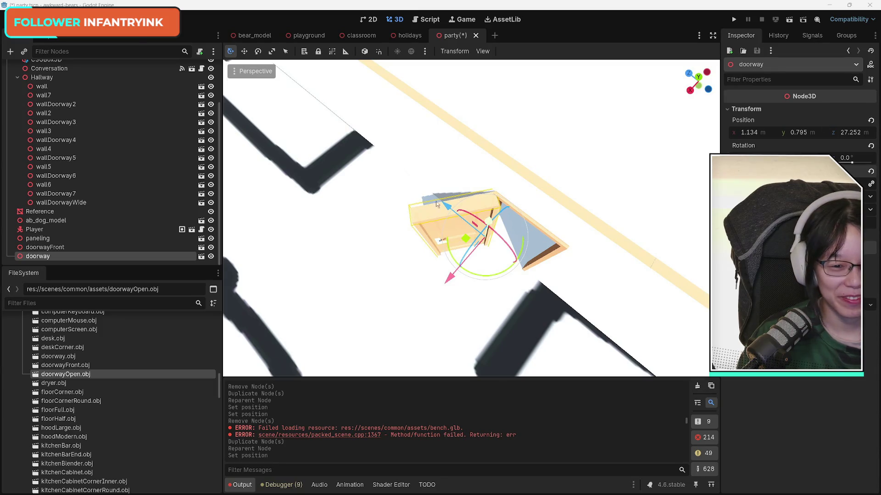
click(337, 81)
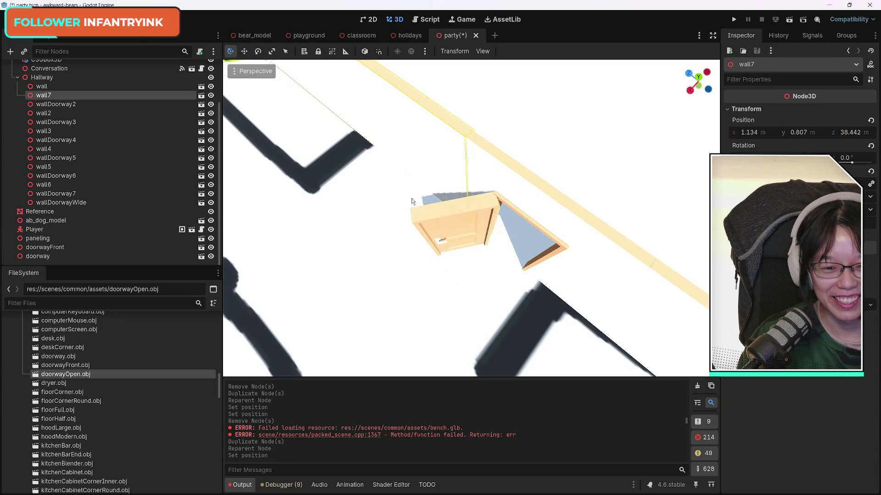
Move the doorway node into Hallway after wallDoorwayWide.
click(447, 230)
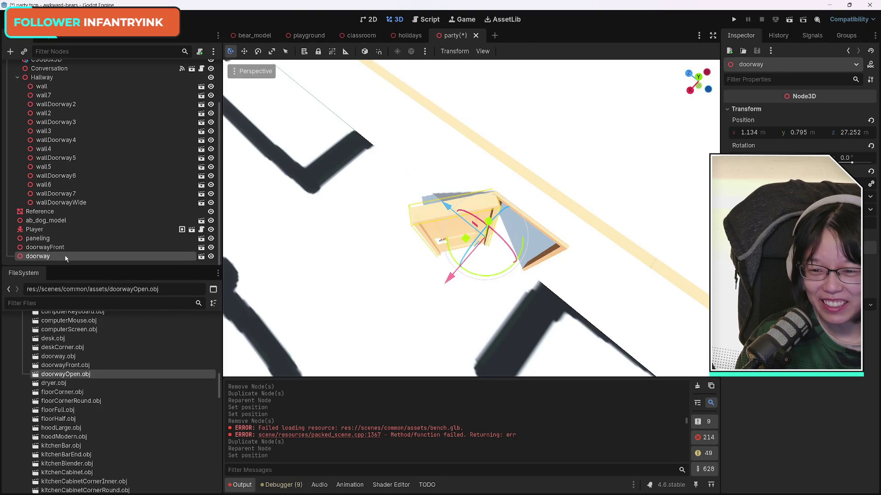
drag(72, 209, 74, 209)
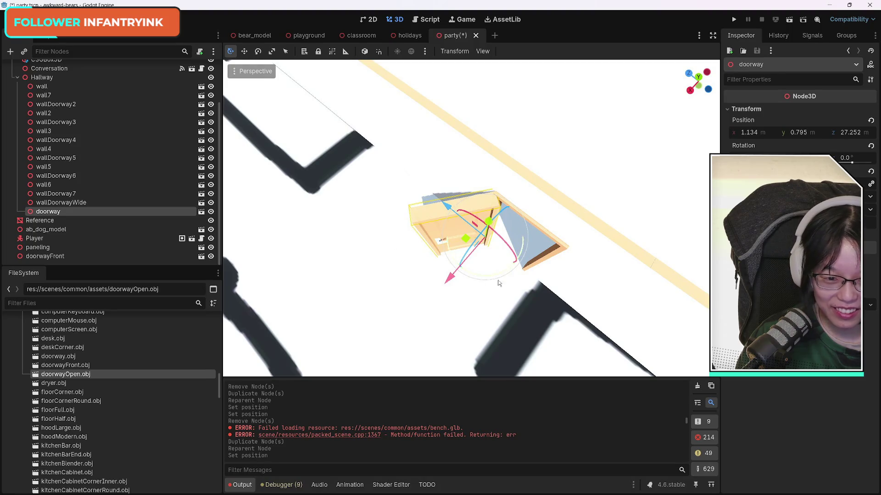
mouse_move(498, 282)
mouse_down()
mouse_move(477, 221)
mouse_move(458, 275)
mouse_move(410, 204)
mouse_up()
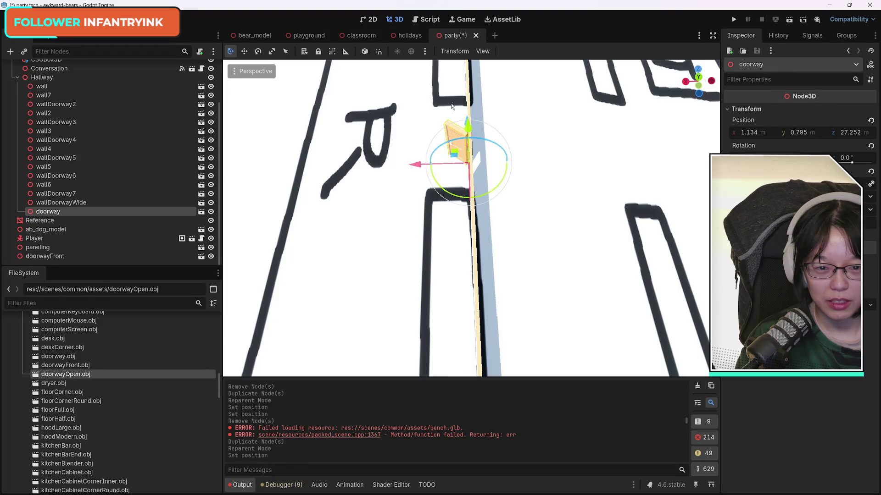
Reselect the doorway model and duplicate it as doorway2.
click(469, 85)
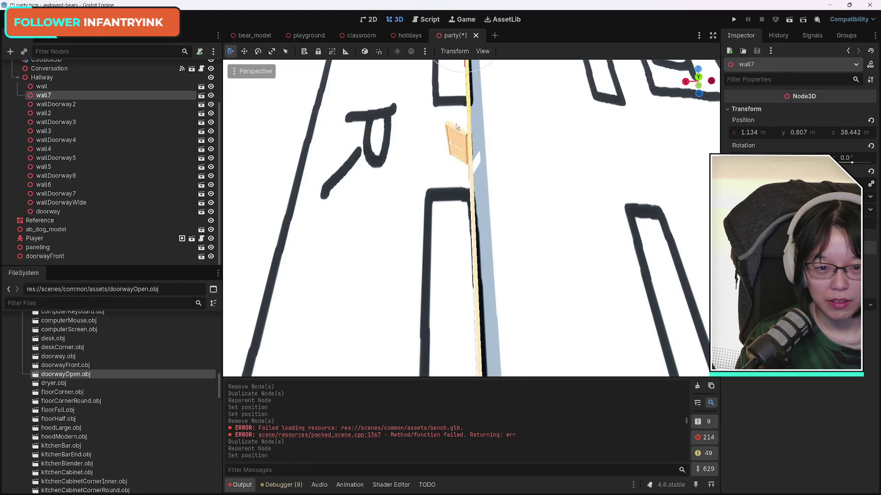
click(453, 145)
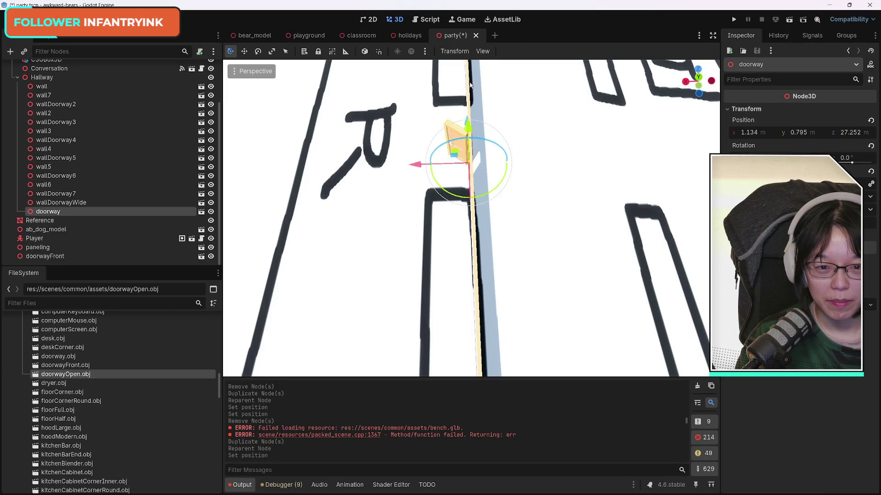
click(469, 82)
click(451, 144)
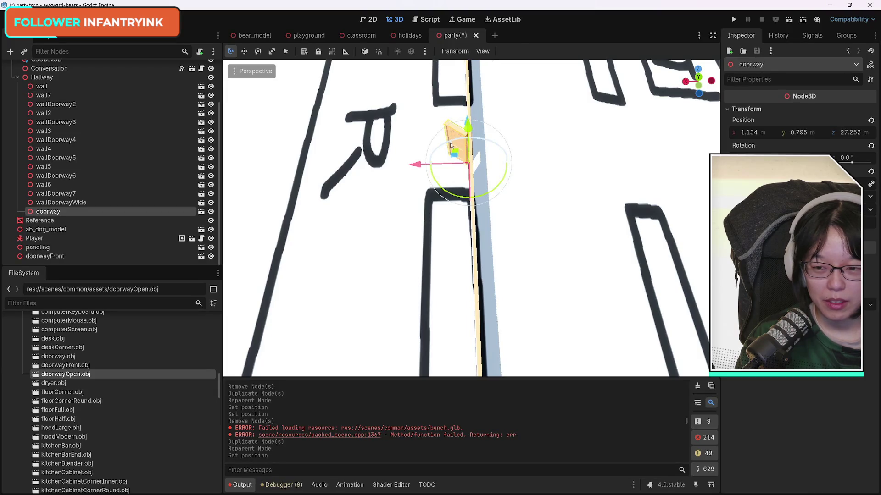
key(ctrl+d)
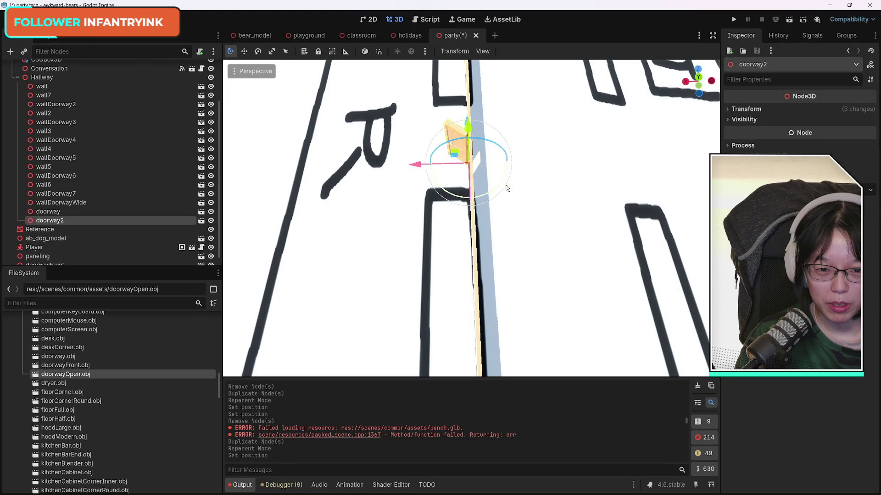
Nudge doorway2 into place and rotate it to line up with the wall.
drag(308, 223, 592, 211)
mouse_move(471, 218)
mouse_down()
mouse_move(675, 348)
mouse_move(706, 268)
mouse_move(421, 288)
mouse_up()
drag(470, 160, 474, 164)
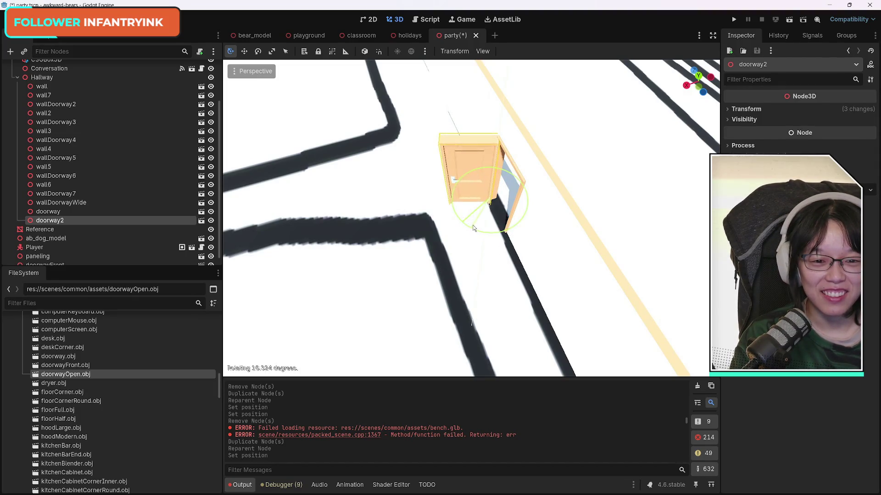
drag(475, 228, 470, 228)
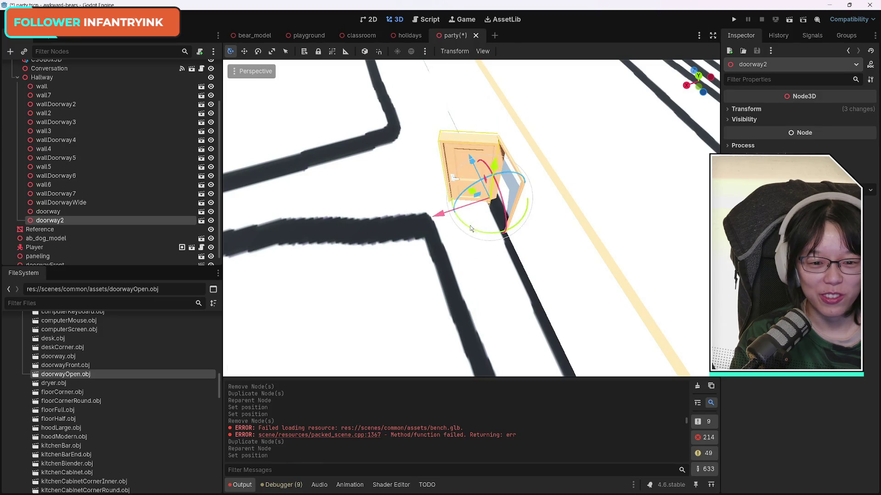
mouse_move(506, 277)
mouse_down()
mouse_move(505, 239)
mouse_move(506, 275)
mouse_move(506, 246)
mouse_move(492, 270)
mouse_up()
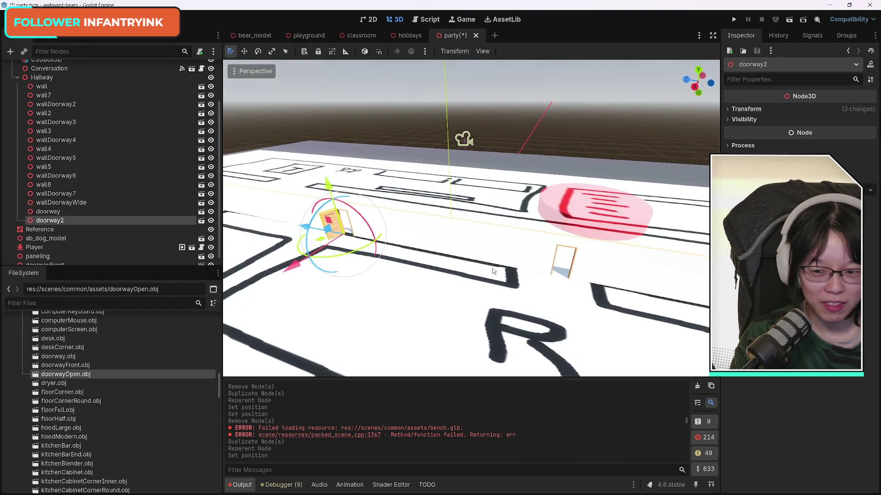
Duplicate it as doorway3, move it to another opening and rotate it to fit.
key(ctrl+d)
mouse_move(305, 229)
mouse_down()
mouse_move(489, 273)
mouse_move(486, 265)
mouse_up()
key(f)
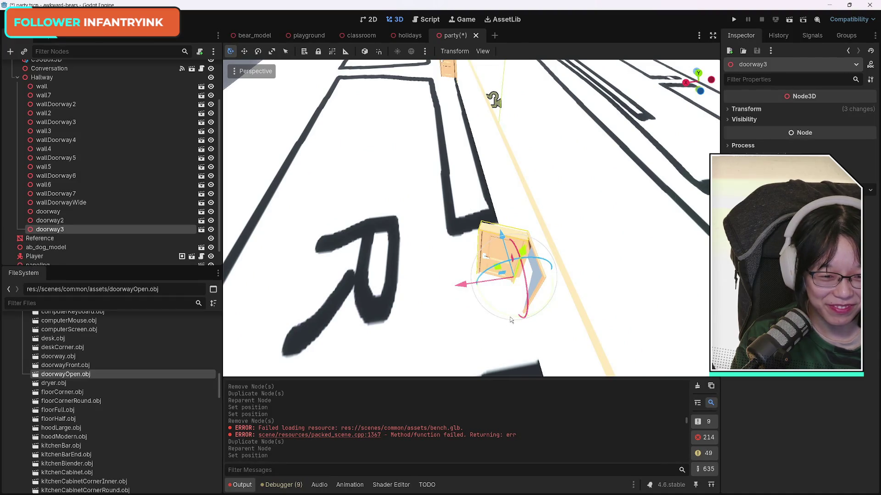
mouse_move(510, 320)
mouse_down()
mouse_move(405, 295)
mouse_move(412, 129)
mouse_move(426, 141)
mouse_move(237, 134)
mouse_move(395, 281)
mouse_up()
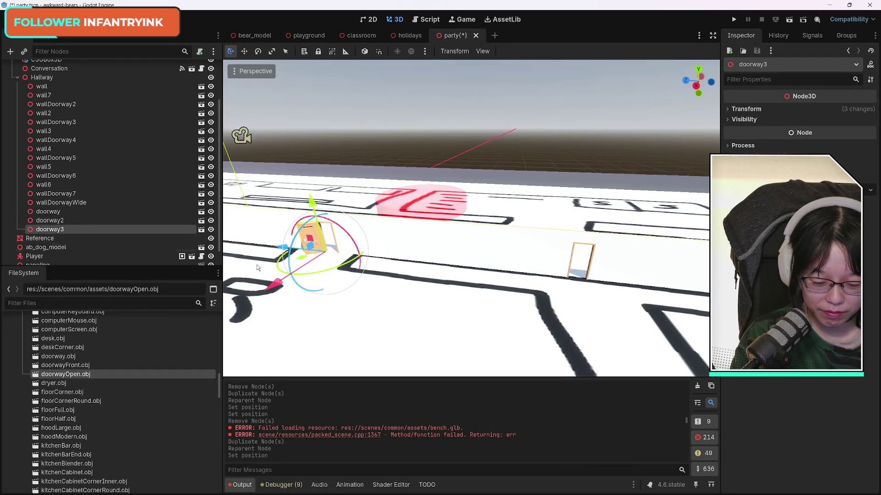
Duplicate doorway3 as doorway4 and position it further along the hallway.
key(ctrl+d)
mouse_move(283, 250)
mouse_down()
mouse_move(509, 275)
mouse_move(534, 294)
mouse_move(519, 304)
mouse_up()
mouse_move(408, 277)
mouse_down()
mouse_move(472, 270)
mouse_move(502, 250)
mouse_up()
key(f)
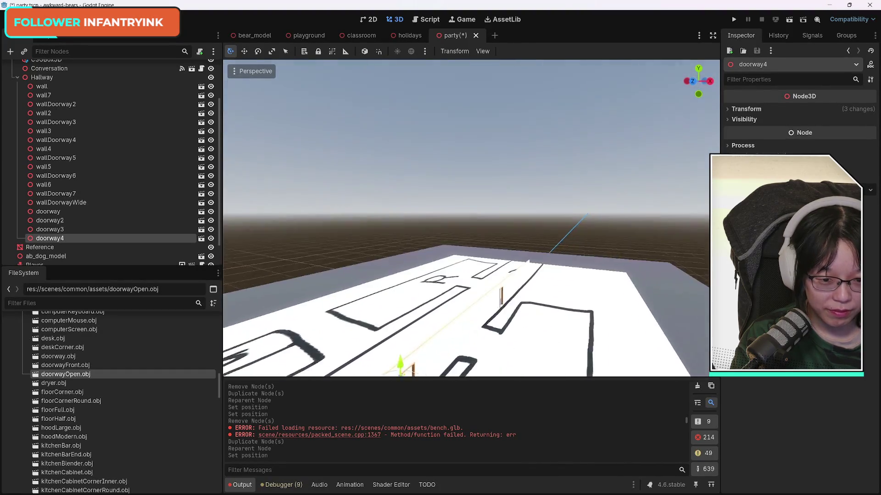
drag(527, 257, 555, 273)
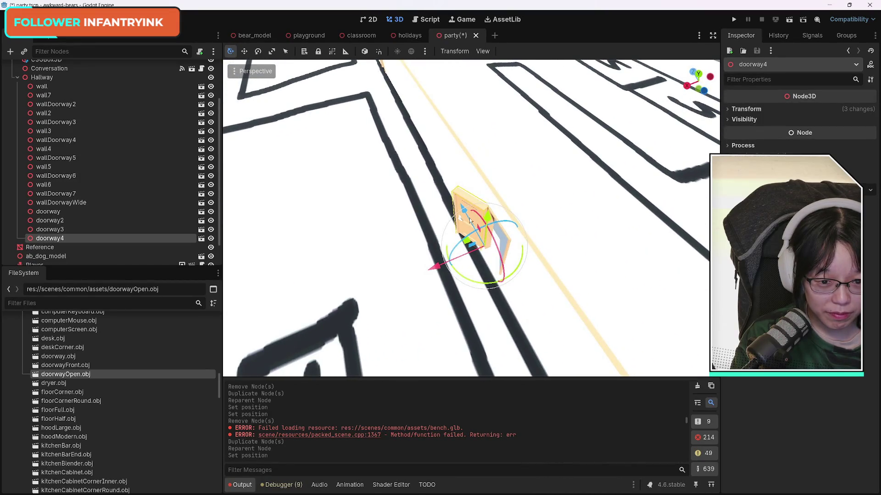
drag(464, 215, 461, 215)
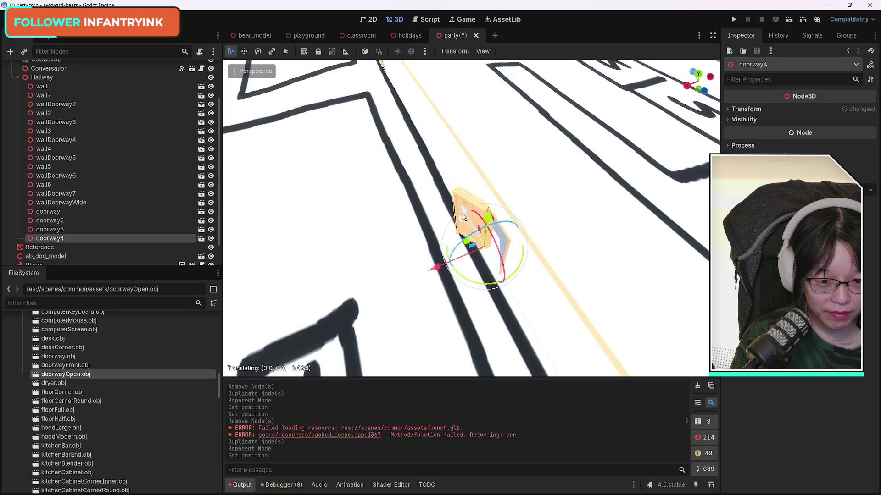
mouse_move(365, 212)
mouse_down()
mouse_move(376, 198)
mouse_move(385, 211)
mouse_move(604, 182)
mouse_up()
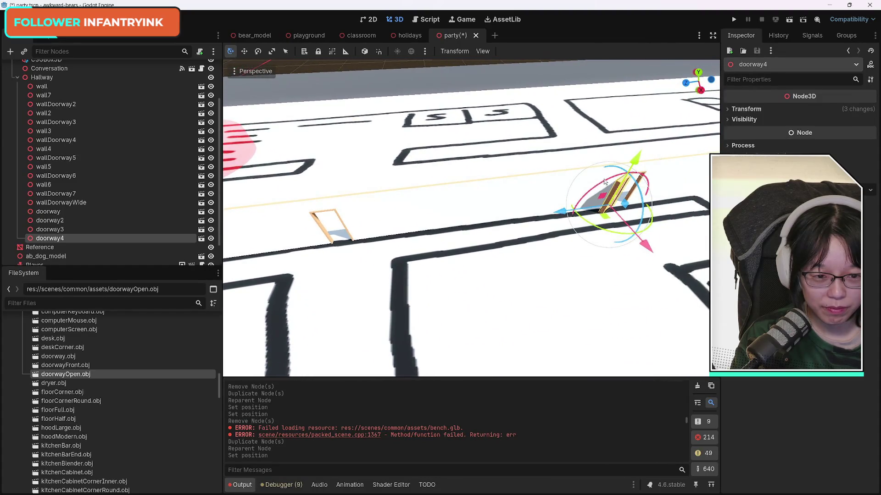
Duplicate doorway4 as doorway5, slide it to the other opening and rotate it to fit.
key(ctrl+d)
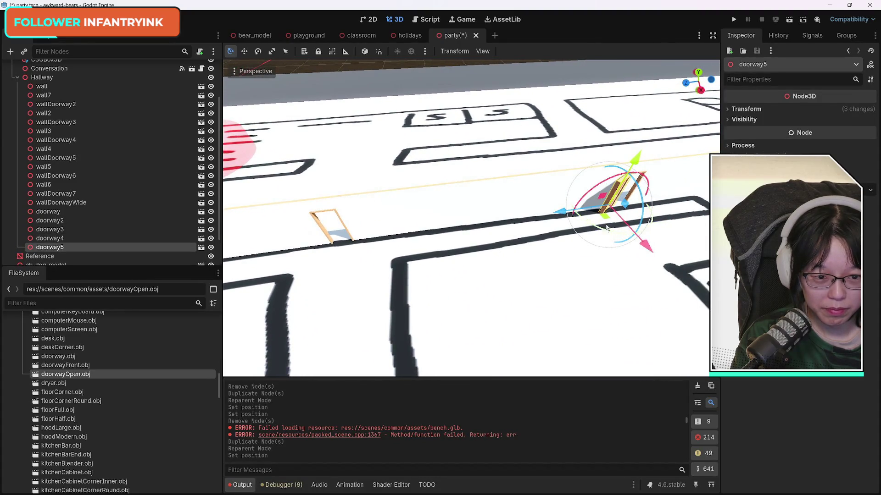
drag(562, 212, 265, 242)
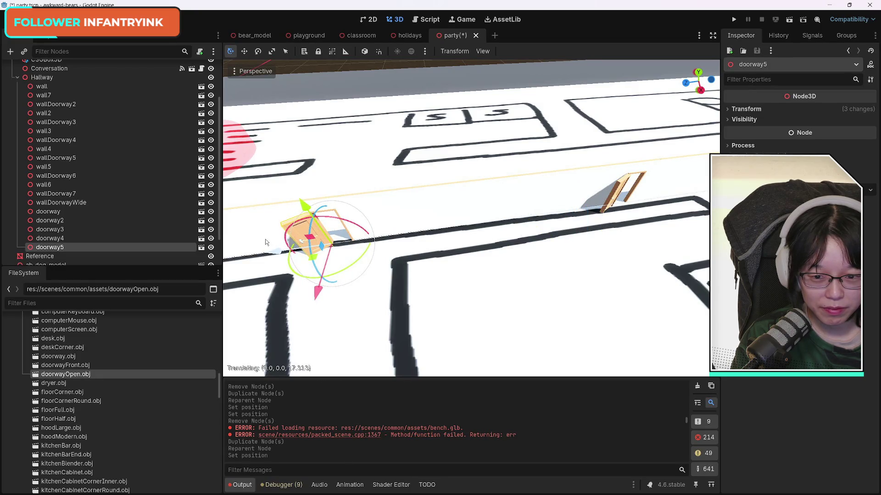
mouse_move(458, 220)
mouse_down()
mouse_move(399, 206)
mouse_move(393, 281)
mouse_up()
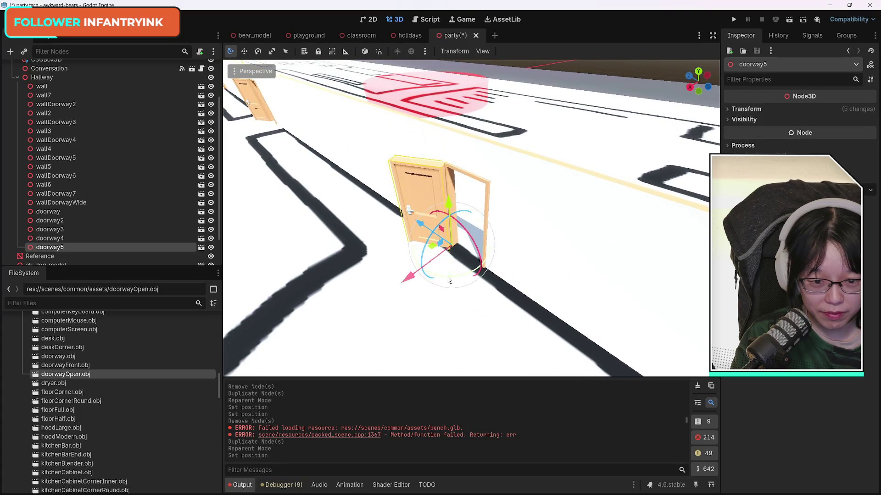
mouse_move(448, 280)
mouse_down()
mouse_move(460, 280)
mouse_move(452, 198)
mouse_move(452, 276)
mouse_move(541, 276)
mouse_up()
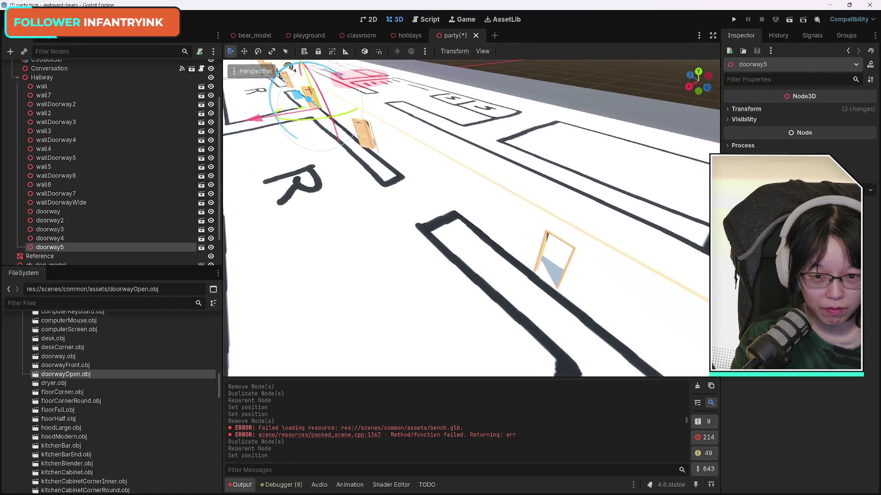
click(366, 139)
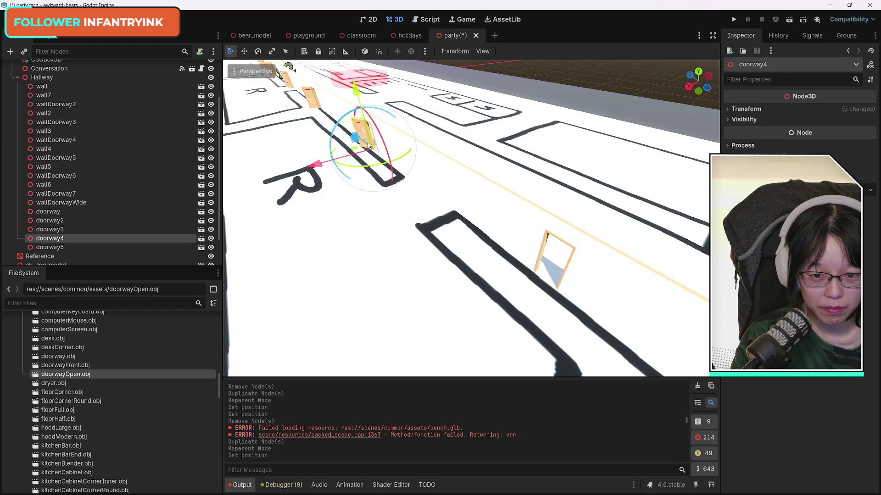
Duplicate doorway4 as doorway6, move it along the hallway and rotate it toward its opening.
key(ctrl+d)
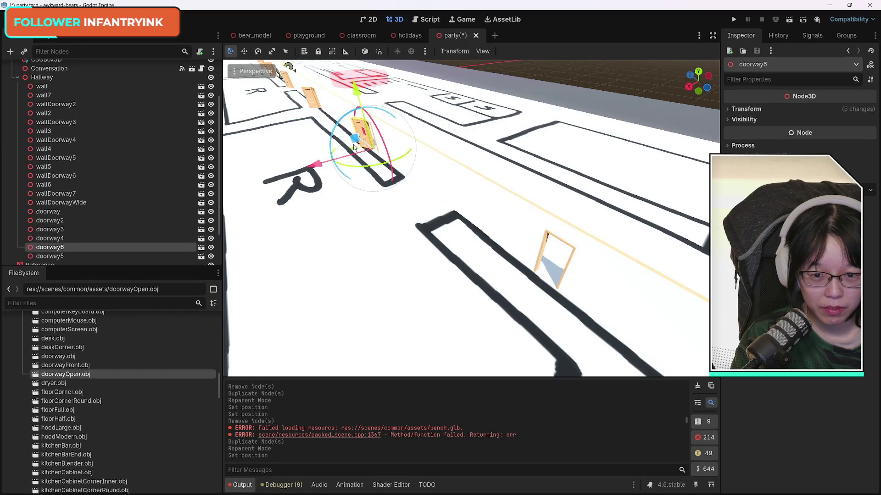
mouse_move(357, 146)
mouse_down()
mouse_move(376, 160)
mouse_move(277, 174)
mouse_up()
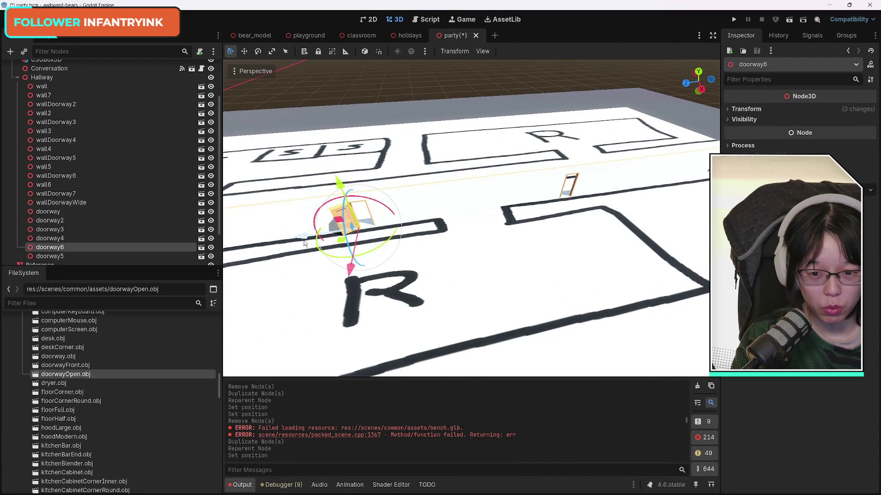
mouse_move(304, 243)
mouse_down()
mouse_move(509, 220)
mouse_move(524, 235)
mouse_up()
mouse_move(478, 289)
mouse_down()
mouse_move(426, 228)
mouse_move(448, 226)
mouse_move(455, 236)
mouse_up()
drag(474, 306, 480, 313)
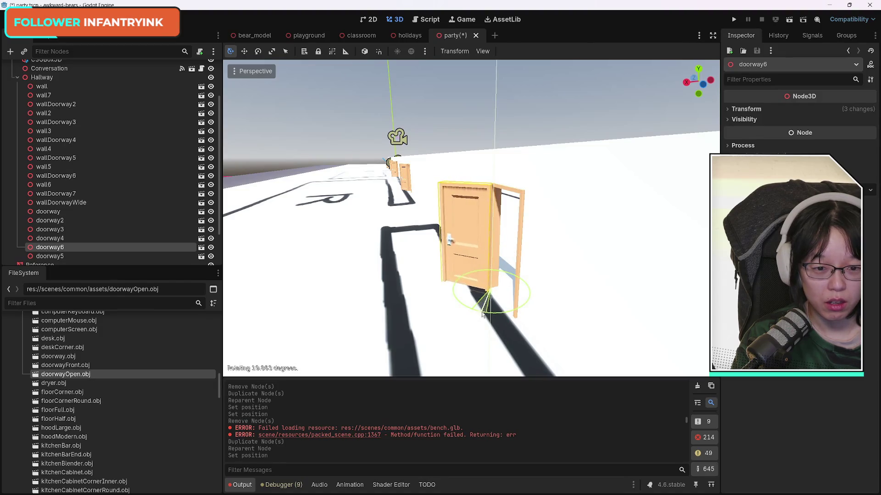
mouse_move(500, 317)
mouse_down()
mouse_move(480, 313)
mouse_move(515, 342)
mouse_move(553, 261)
mouse_move(586, 143)
mouse_move(690, 358)
mouse_move(681, 374)
mouse_up()
scroll(480, 313, down, 5)
Turn doorway6 about its vertical axis into its opening.
drag(367, 294, 362, 290)
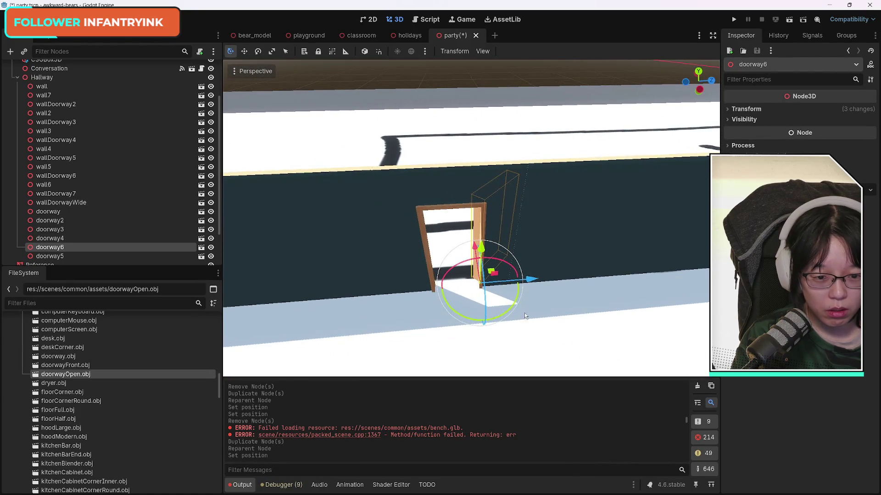
drag(448, 306, 486, 315)
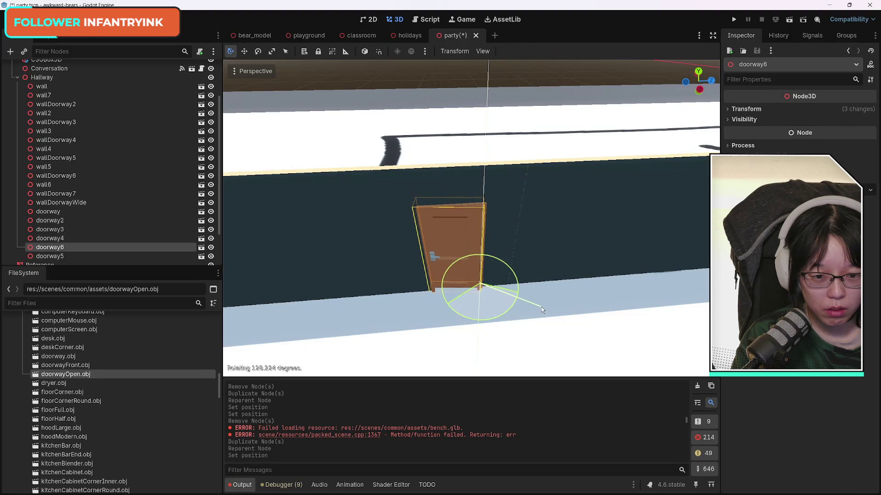
mouse_move(557, 304)
mouse_down()
mouse_move(525, 307)
mouse_move(491, 291)
mouse_up()
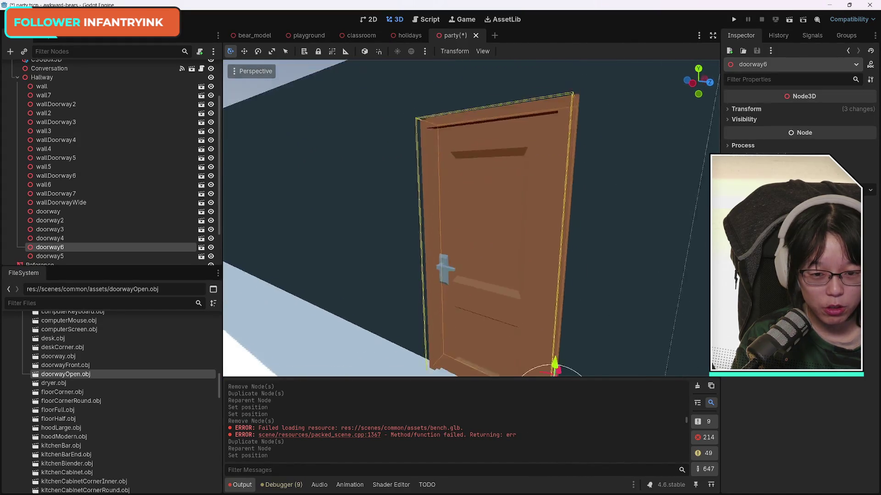
Look at doorway6 up close and refine its Y rotation so its face shows.
key(w)
key(s)
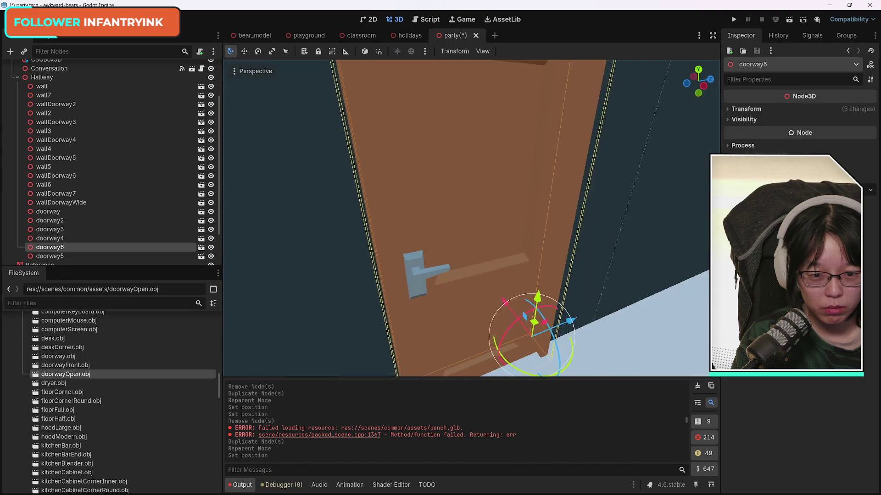
key(a)
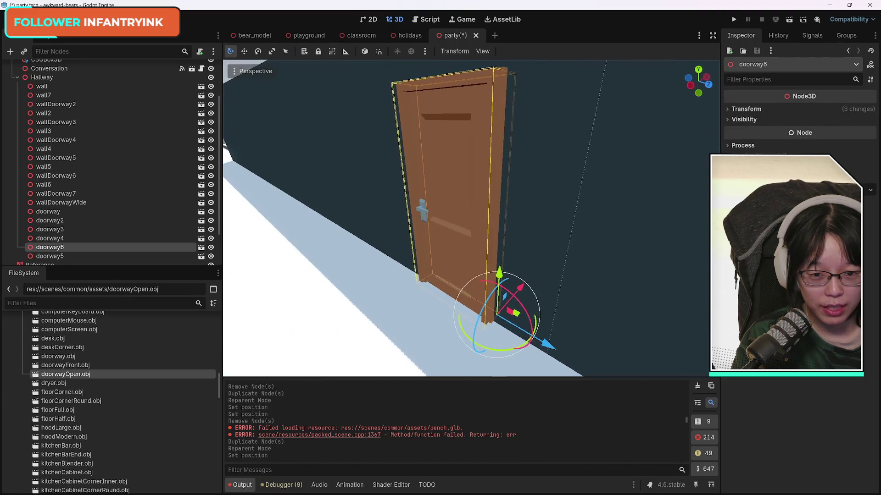
key(w)
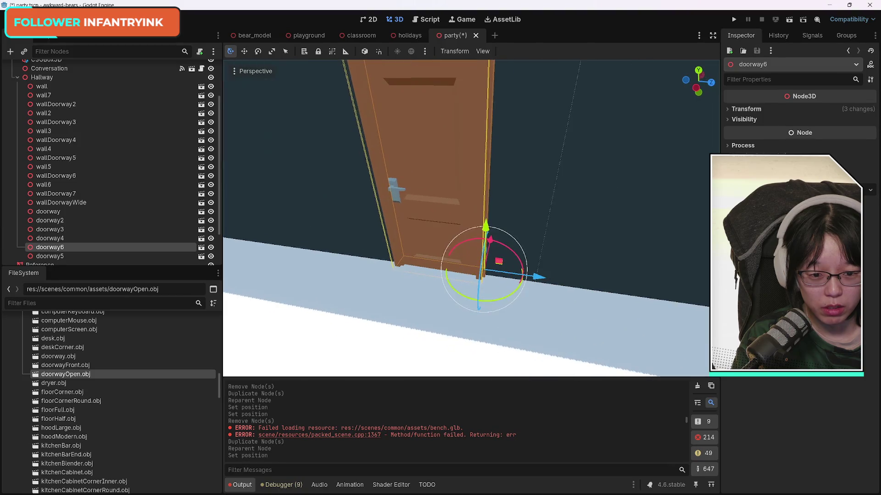
mouse_move(485, 307)
mouse_down()
mouse_move(602, 290)
mouse_move(591, 292)
mouse_up()
key(s)
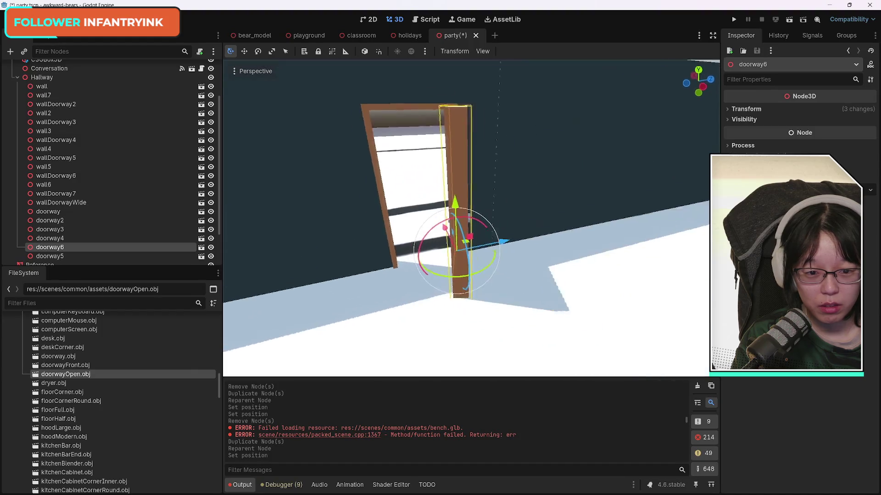
drag(471, 249, 440, 253)
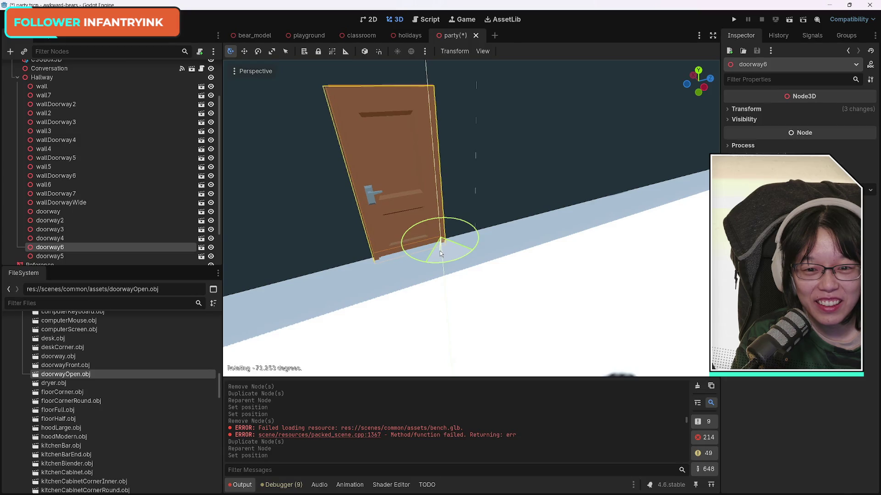
mouse_move(514, 295)
mouse_down()
mouse_move(504, 274)
mouse_move(577, 161)
mouse_move(513, 211)
mouse_move(470, 202)
mouse_move(419, 295)
mouse_move(393, 310)
mouse_move(424, 275)
mouse_up()
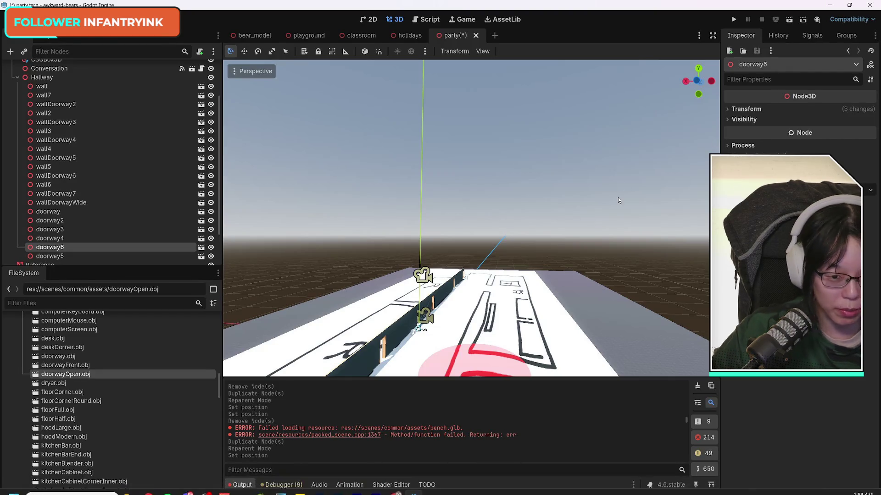
Fly down the hallway to the wide doorway and select the loose doorwayFront door.
key(f)
key(w)
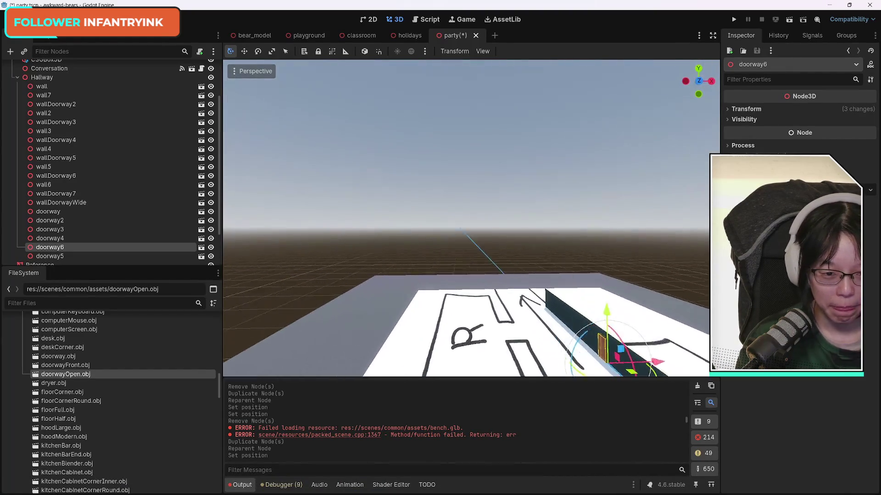
key(s)
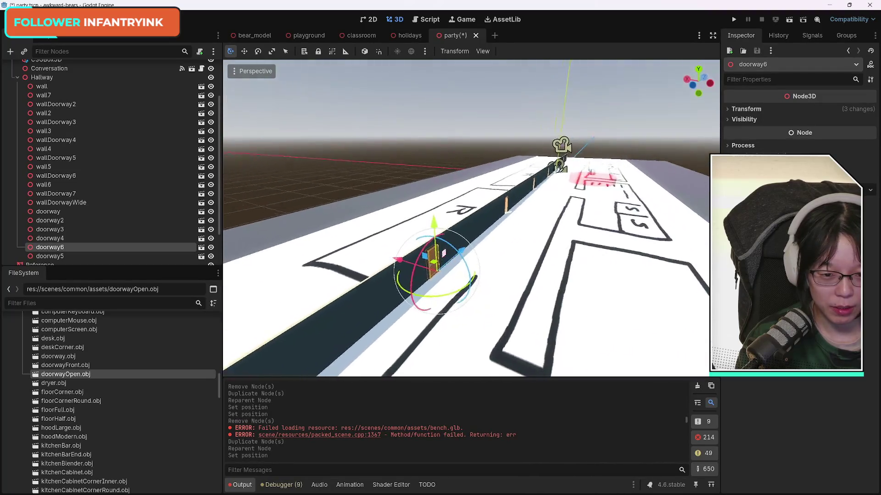
key(s)
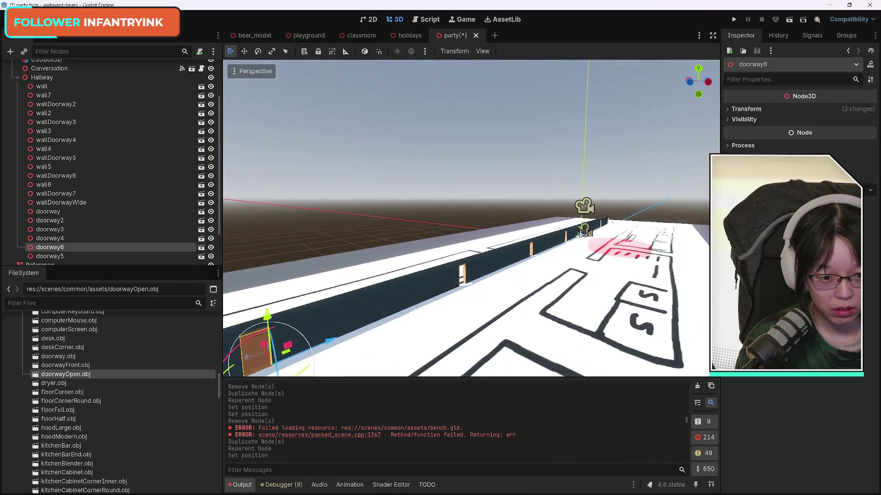
key(w)
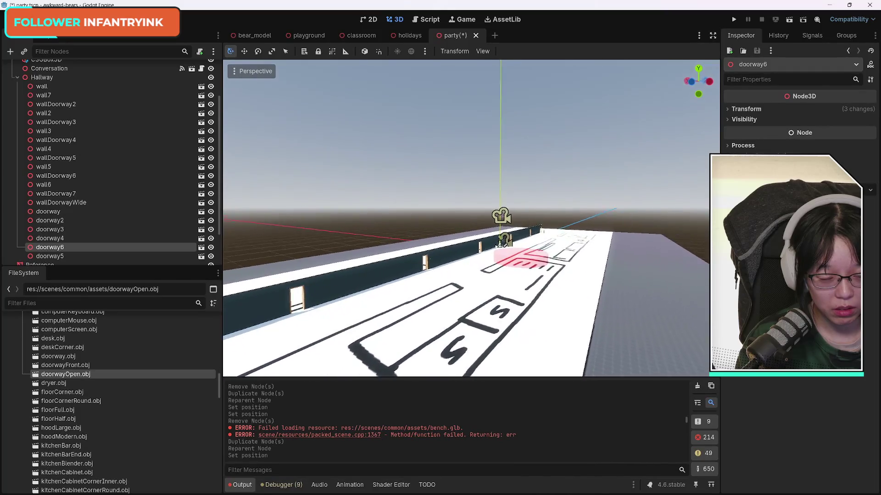
key(w)
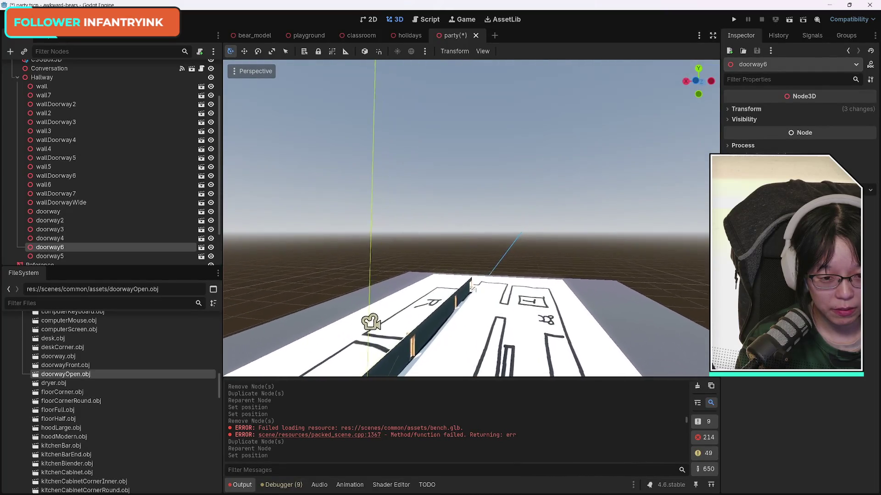
key(w)
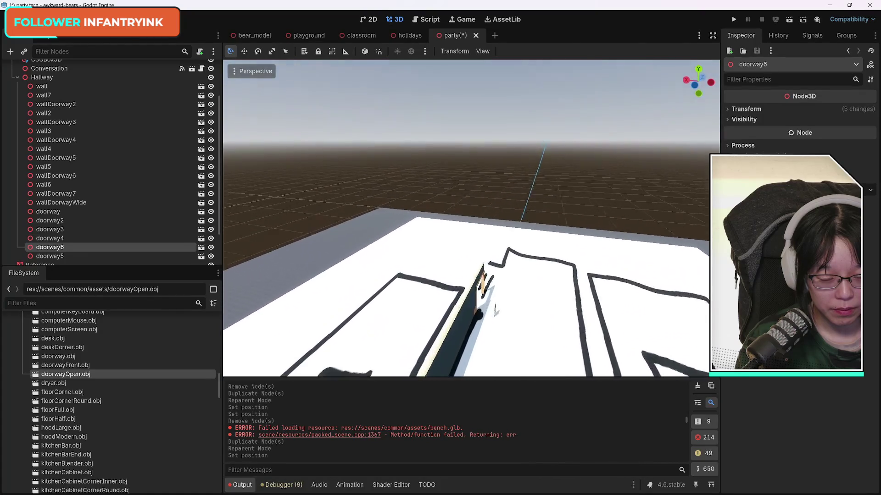
key(w)
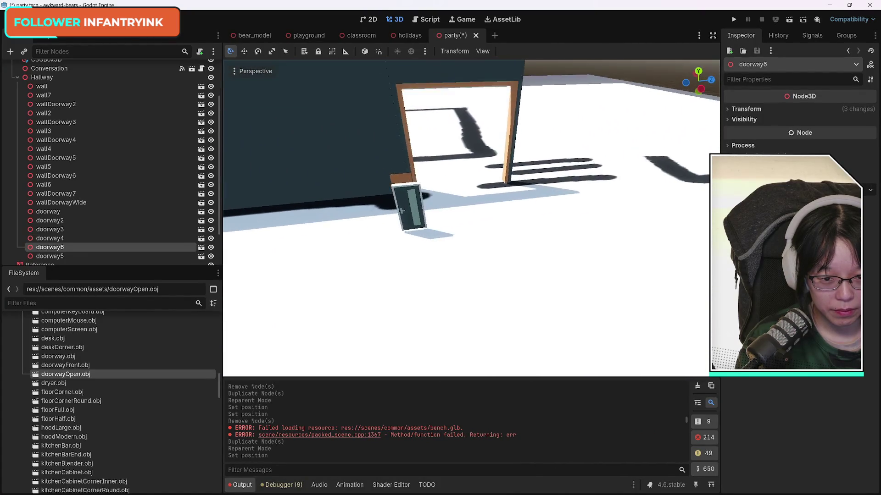
click(392, 217)
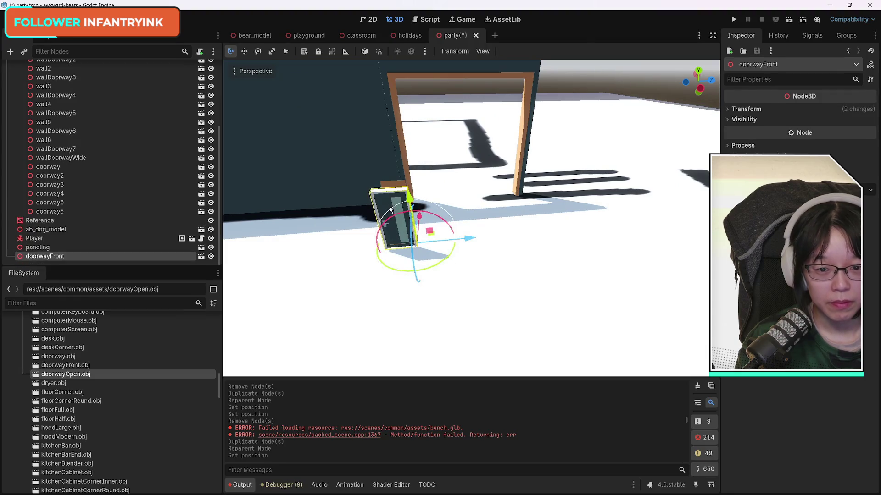
Move doorwayFront roughly over to the wide doorway.
key(g)
click(478, 151)
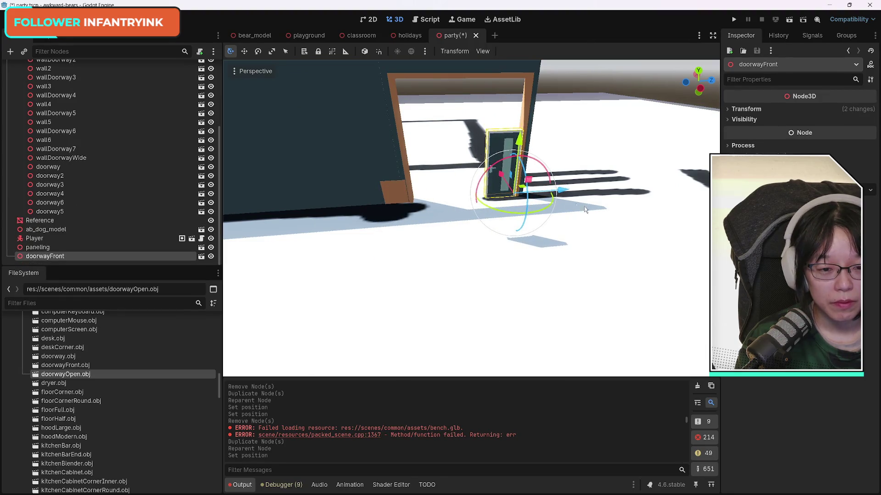
key(w)
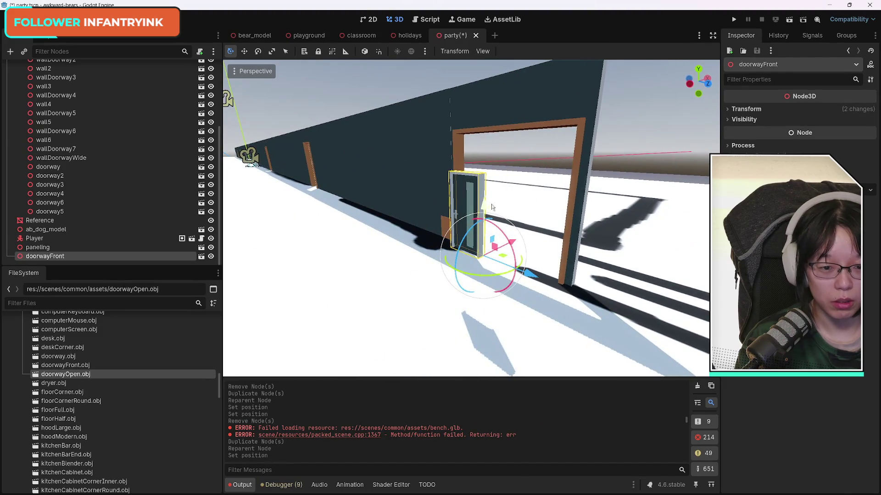
key(g)
click(617, 273)
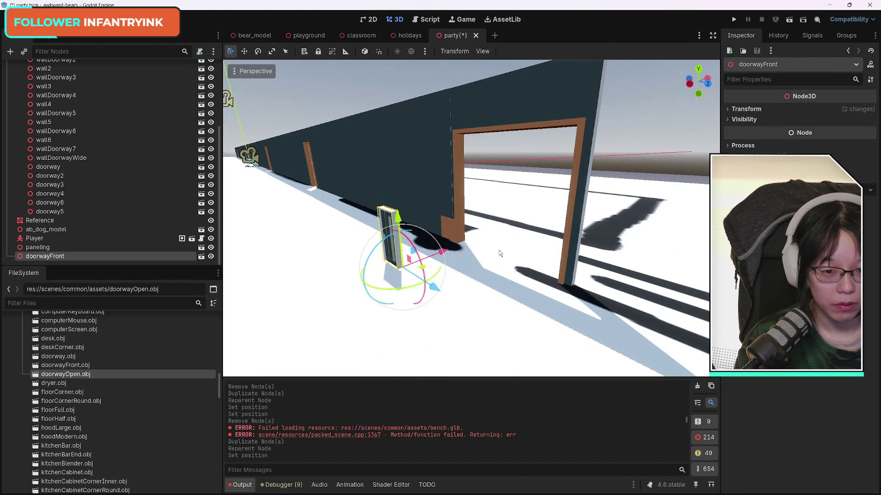
Give doorwayFront wallDoorwayWide's x of 1.149 and slide it along z to 40.919.
click(728, 110)
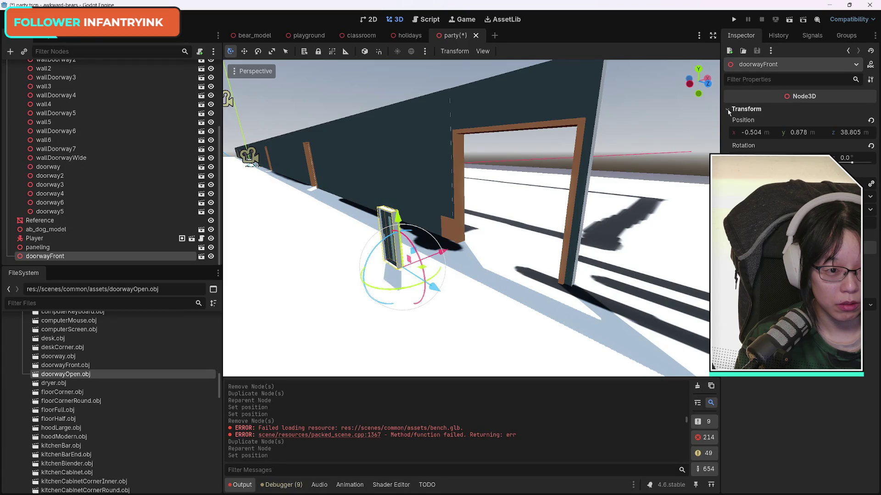
click(521, 98)
click(763, 134)
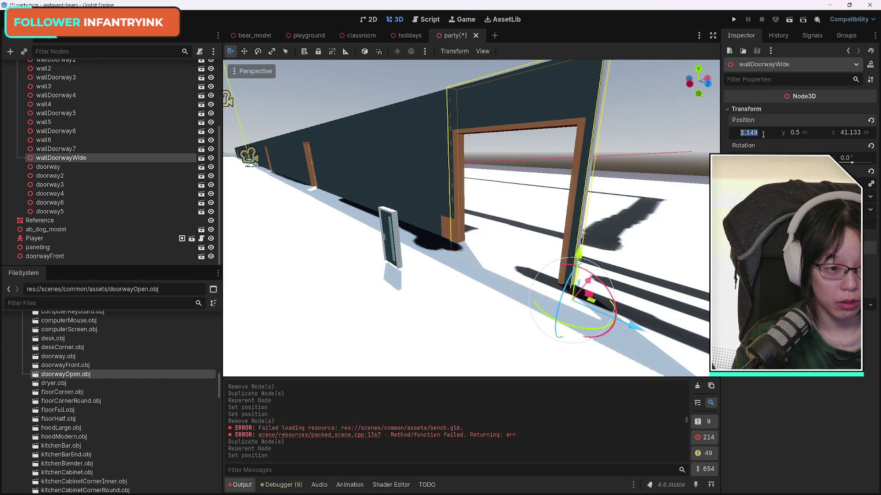
click(382, 237)
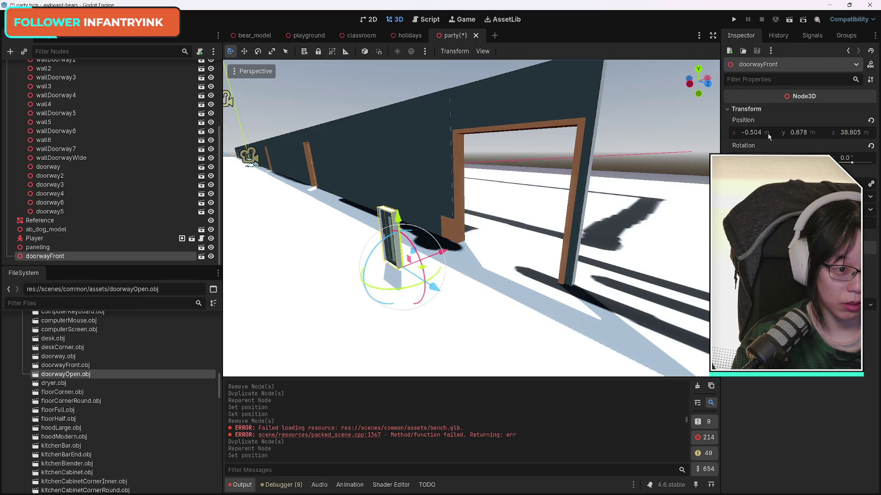
text(1.149)
key(Return)
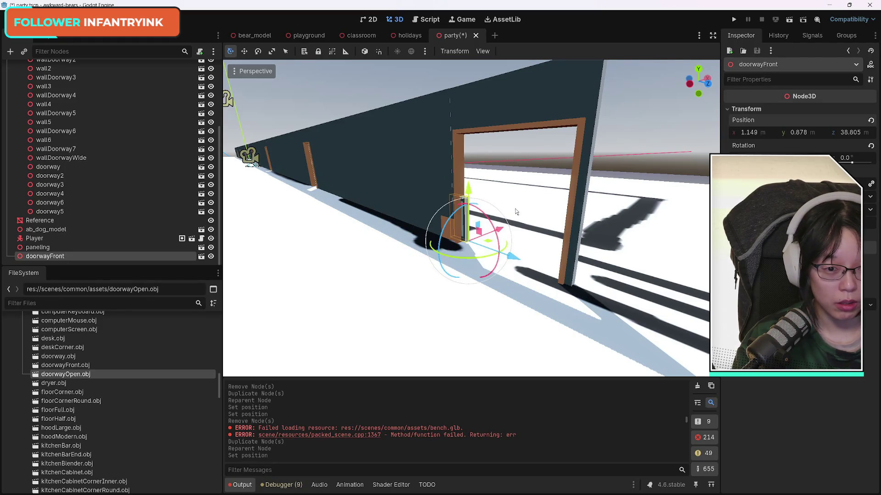
mouse_move(516, 260)
mouse_down()
mouse_move(653, 305)
mouse_move(440, 241)
mouse_up()
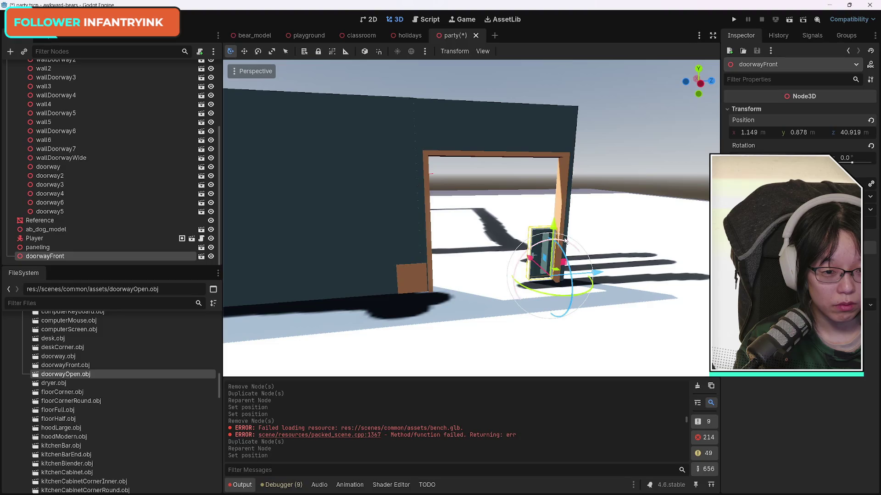
Fine-tune doorwayFront's position in the doorway to x 1.091, z 41.023.
mouse_move(554, 227)
mouse_down()
mouse_move(558, 241)
mouse_move(535, 265)
mouse_up()
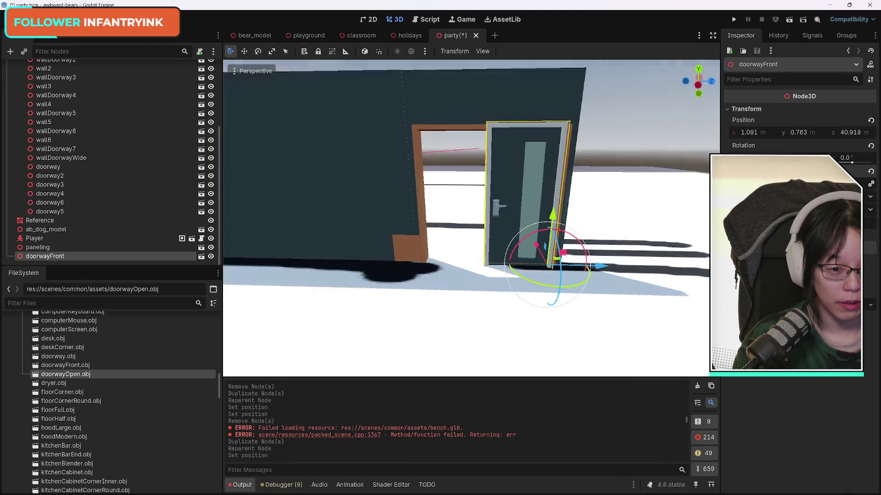
drag(659, 154, 659, 211)
drag(598, 146, 404, 206)
drag(606, 284, 615, 290)
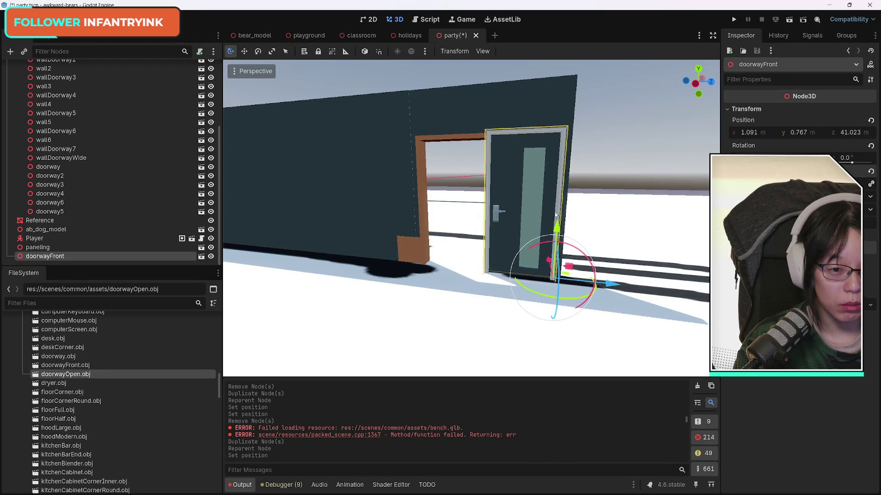
drag(555, 215, 539, 201)
key(ctrl+z)
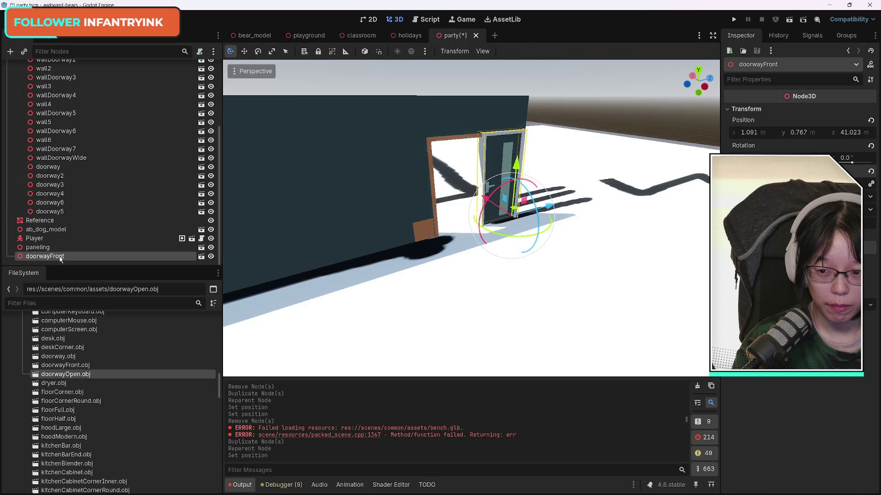
Move doorwayFront up among the doorway nodes, then duplicate it as doorwayFront2 rotated about 180°.
drag(61, 259, 66, 210)
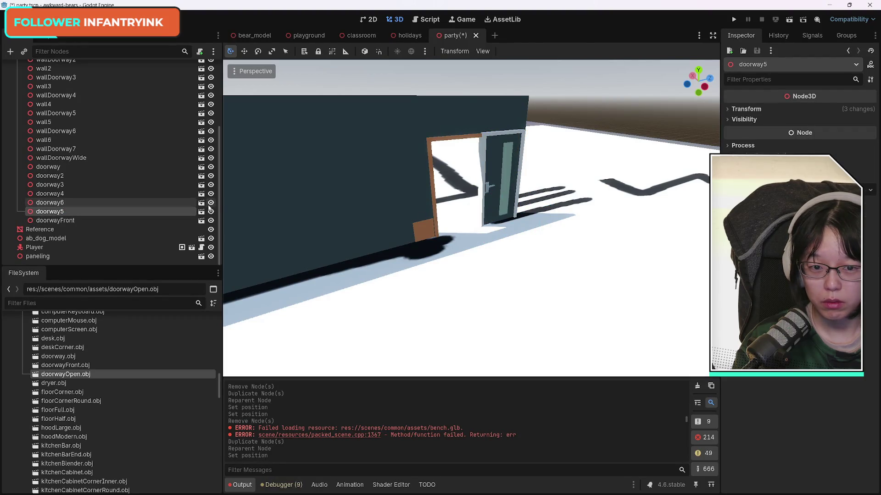
click(188, 220)
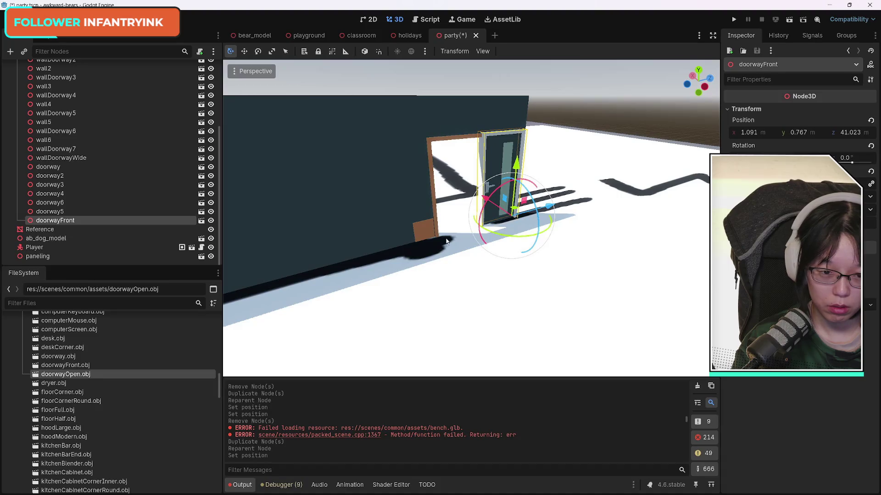
key(ctrl+d)
mouse_move(551, 219)
mouse_down()
mouse_move(442, 213)
mouse_move(532, 220)
mouse_move(635, 243)
mouse_move(654, 221)
mouse_up()
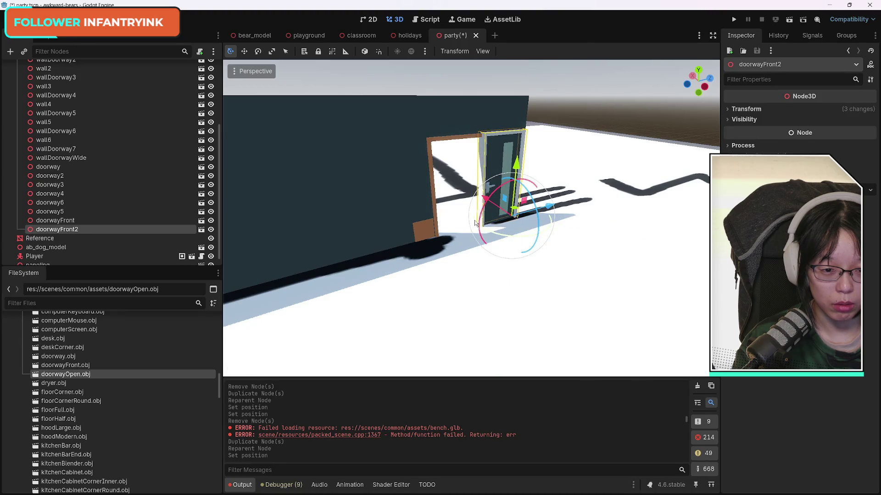
Slide doorwayFront2 beside the first door and try swapping its door model.
click(727, 109)
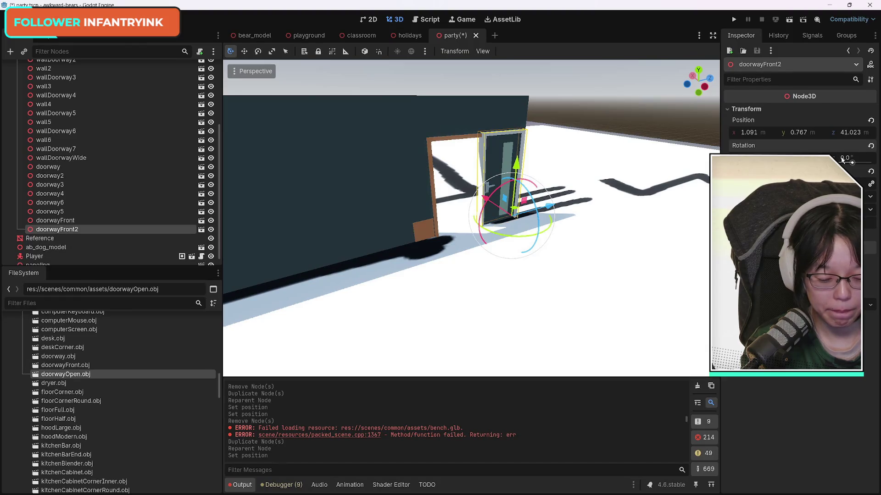
drag(842, 159, 843, 159)
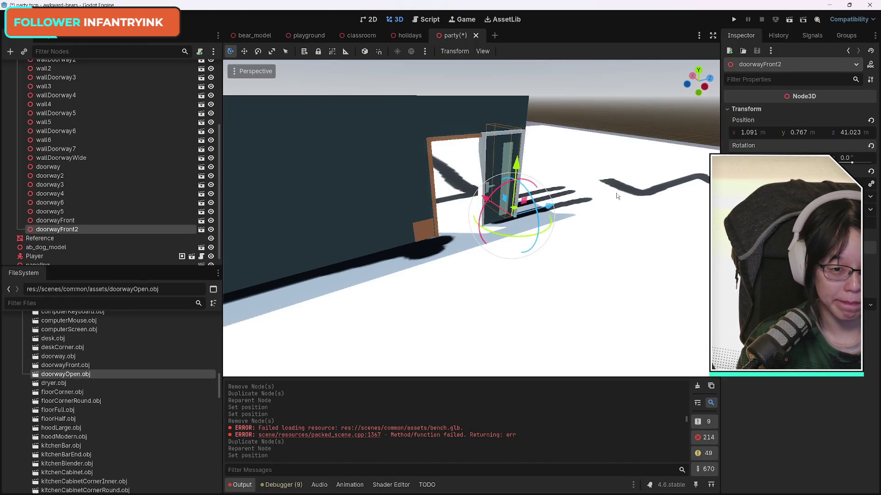
key(ctrl+z)
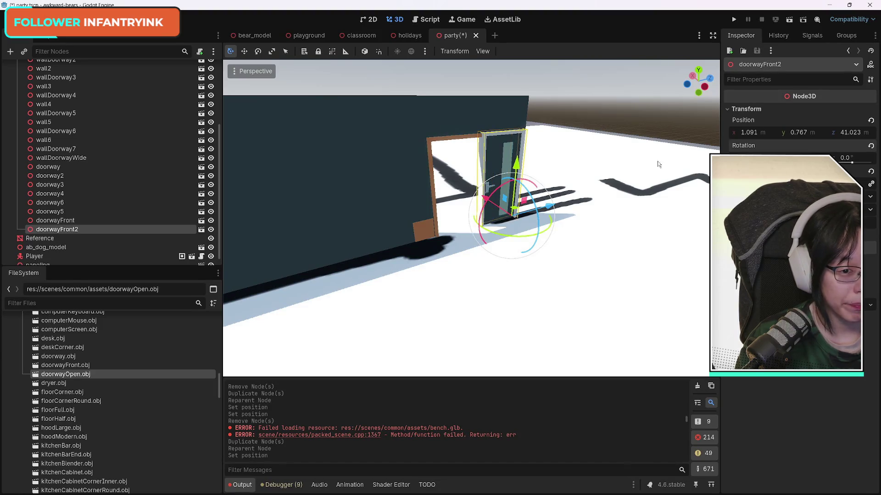
mouse_move(553, 209)
mouse_down()
mouse_move(525, 216)
mouse_move(528, 223)
mouse_up()
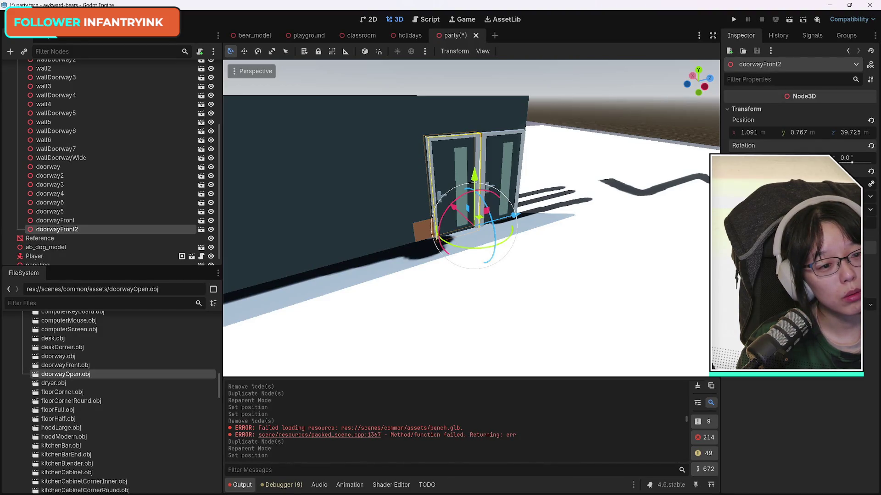
mouse_move(440, 194)
mouse_down()
mouse_move(437, 187)
mouse_move(857, 176)
mouse_up()
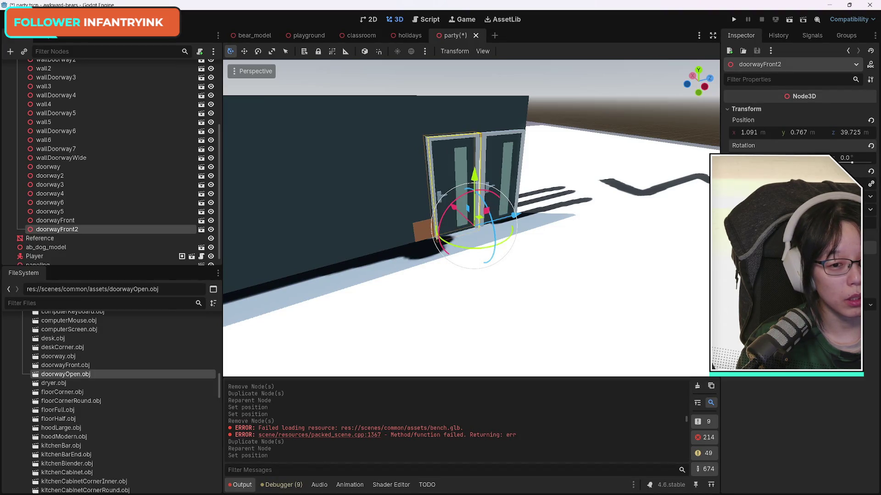
drag(857, 176, 857, 176)
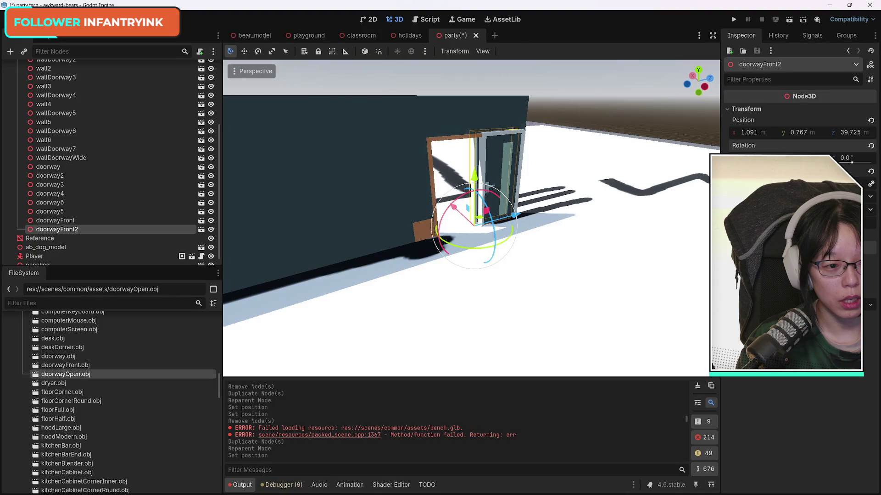
key(ctrl+z)
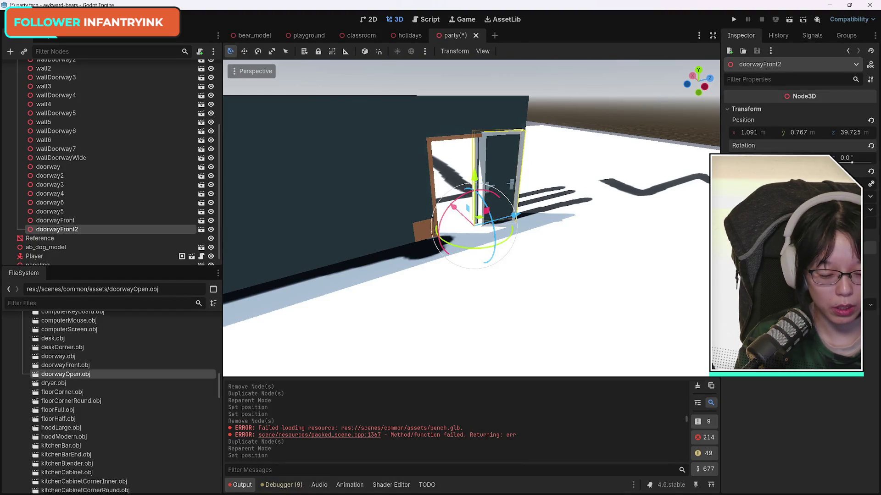
key(ctrl+shift+z)
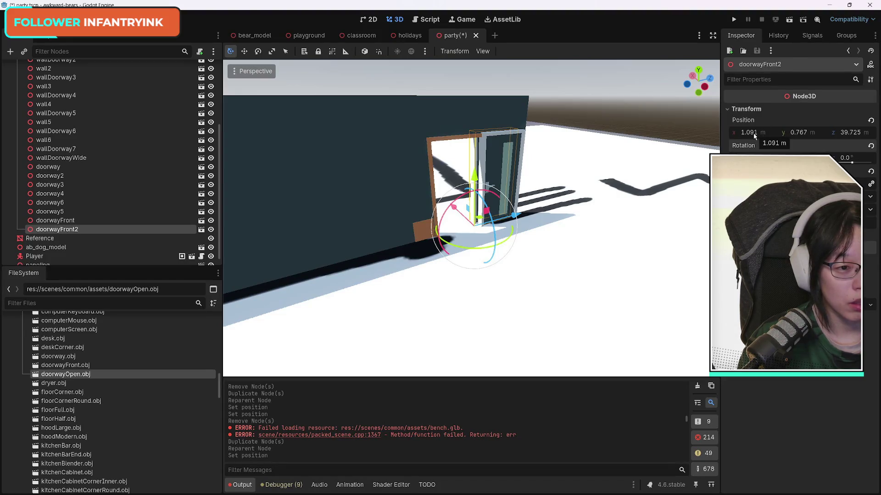
key(ctrl+z)
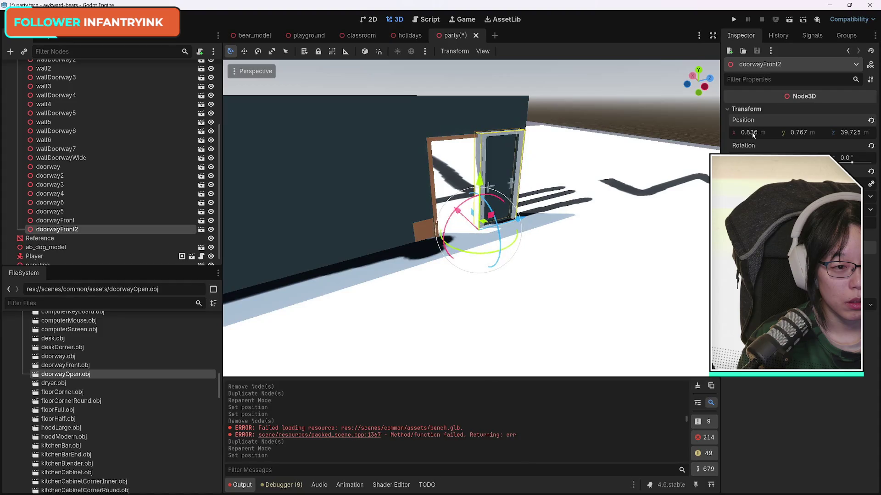
Give doorwayFront2 wall7's x of 1.134 and slide it along z to 38.665.
click(415, 129)
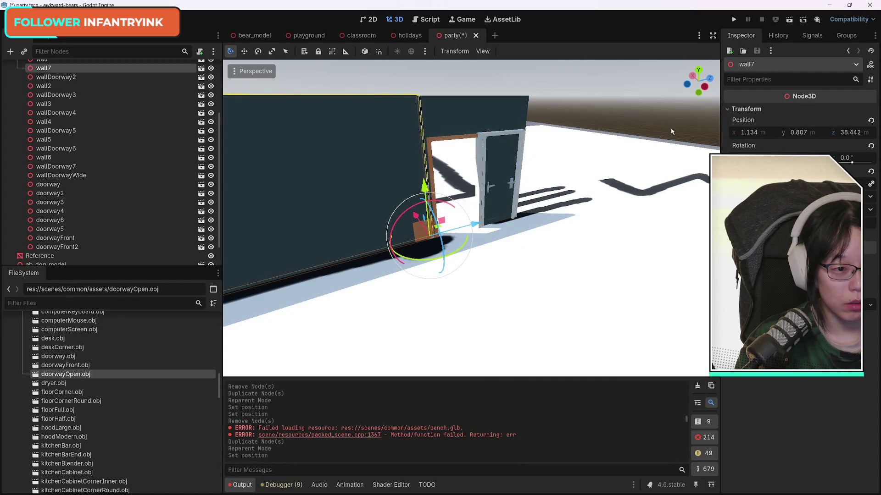
click(773, 133)
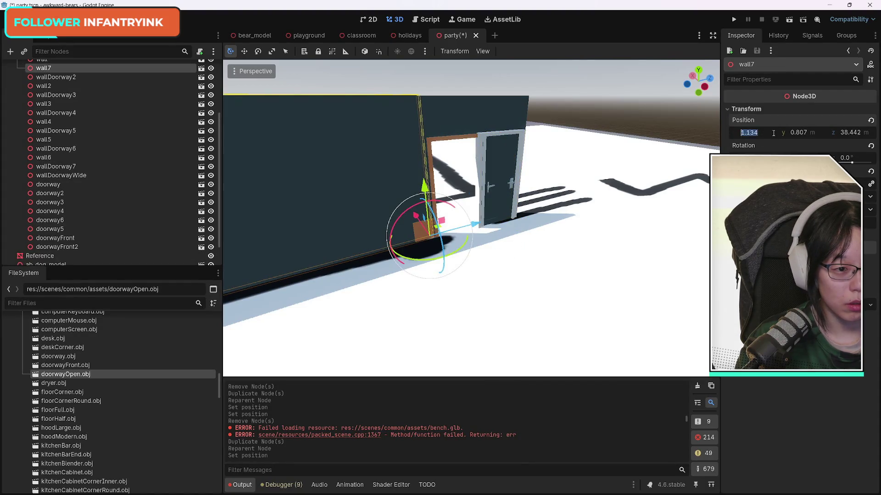
click(57, 247)
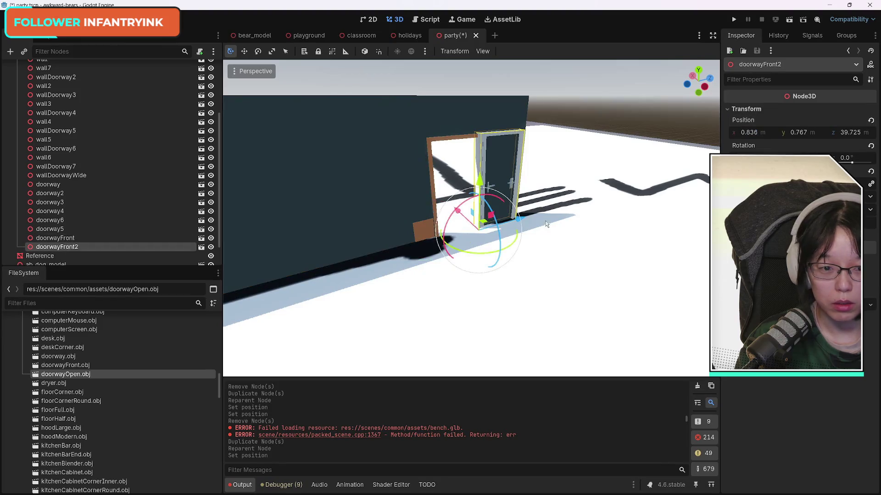
click(771, 133)
key(ctrl+v)
key(Return)
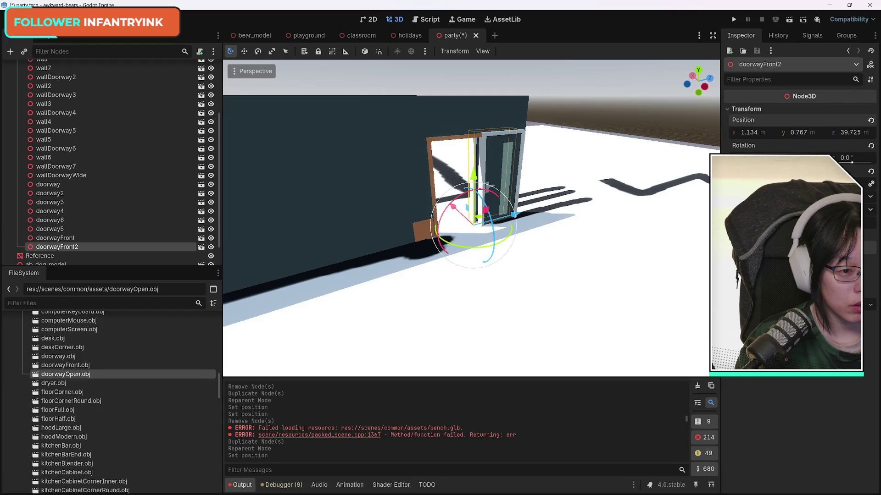
drag(848, 132, 821, 132)
scroll(441, 256, up, 5)
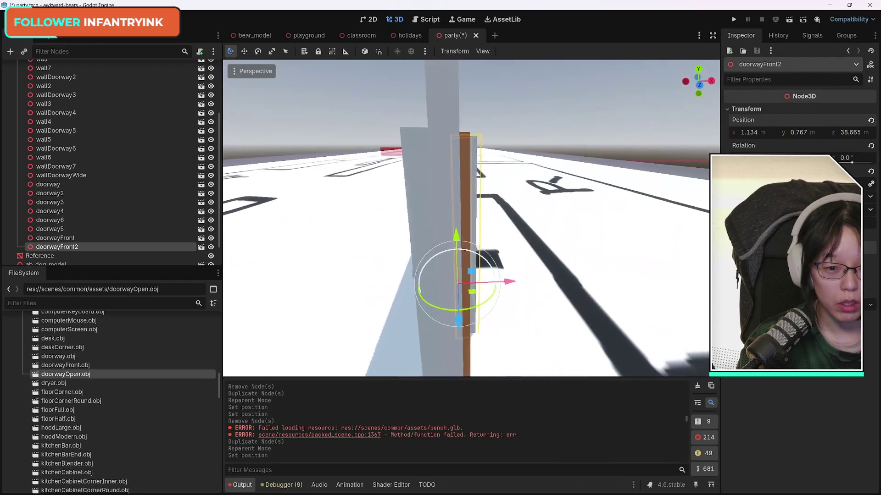
drag(441, 256, 344, 260)
scroll(471, 218, up, 4)
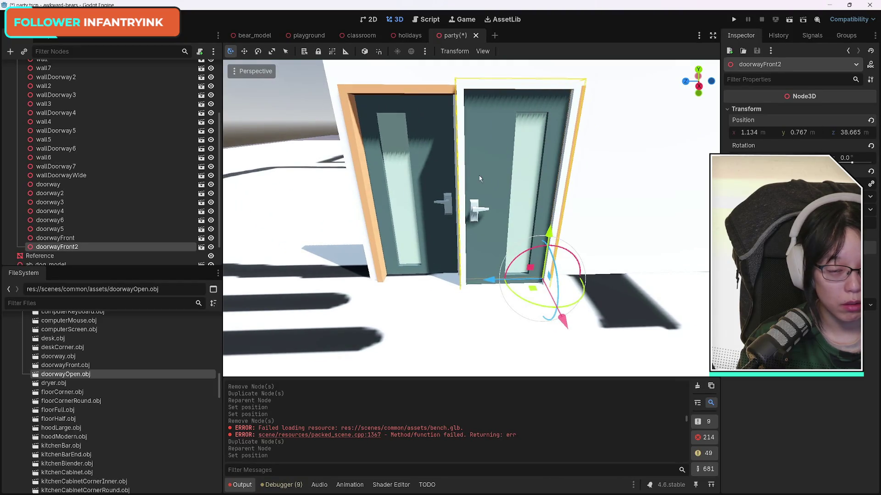
mouse_move(479, 177)
mouse_down()
mouse_move(424, 207)
mouse_move(437, 244)
mouse_move(463, 229)
mouse_move(445, 211)
mouse_move(435, 229)
mouse_move(478, 262)
mouse_move(464, 238)
mouse_up()
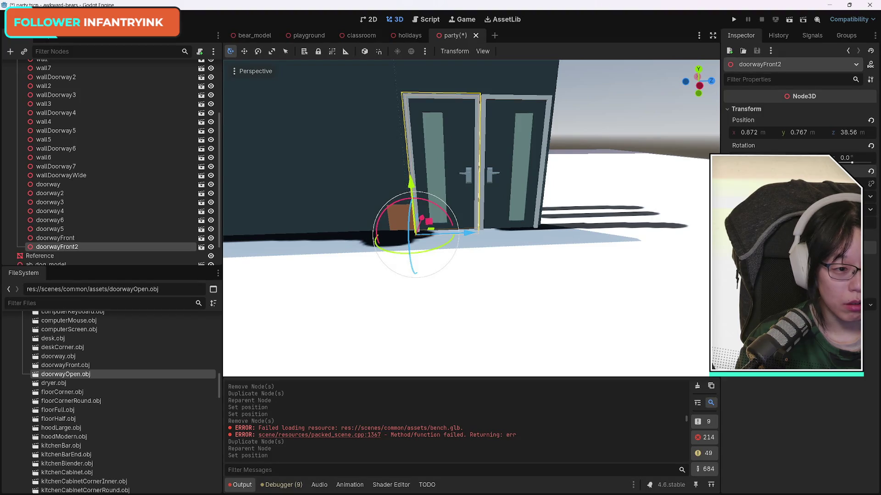
Select doorwayFront, save the party scene, and restore the editor window to a smaller size.
click(506, 149)
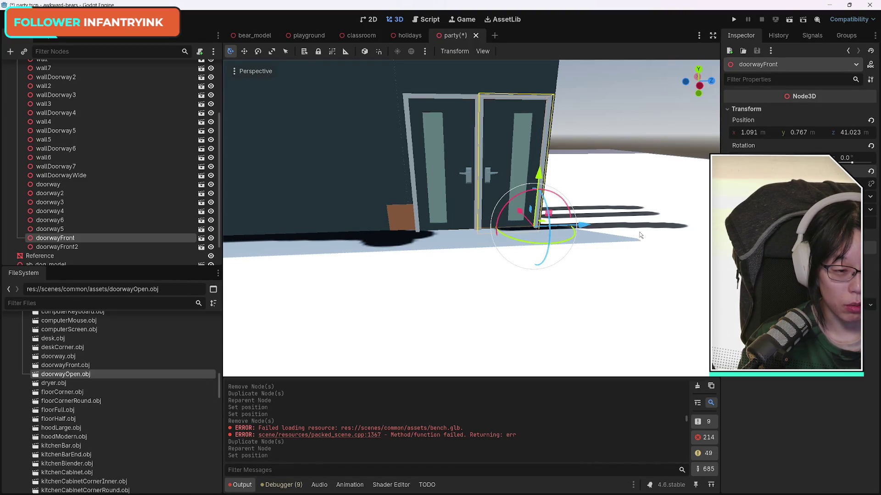
key(ctrl+s)
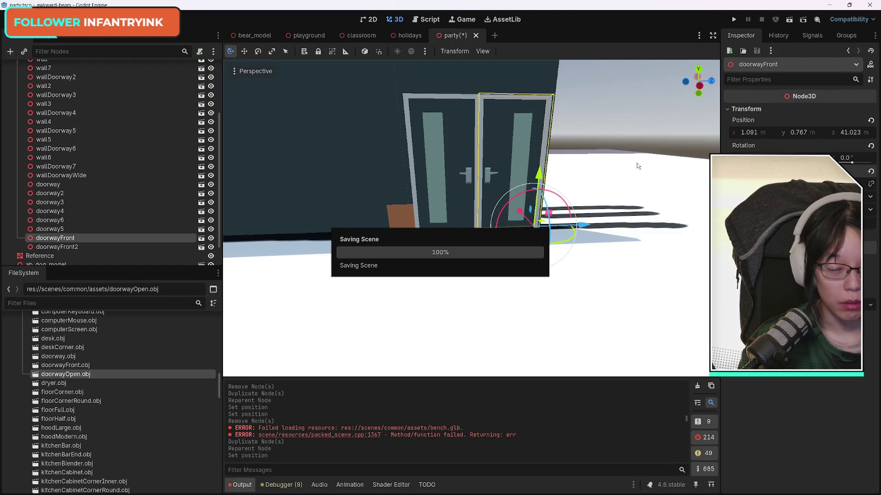
key(super+Down)
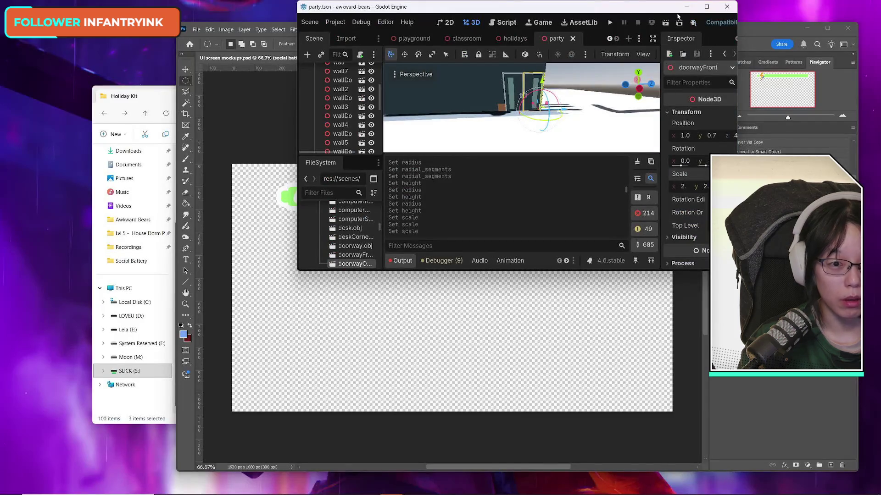
Maximize the editor window again and save the party scene.
click(706, 7)
scroll(605, 203, up, 5)
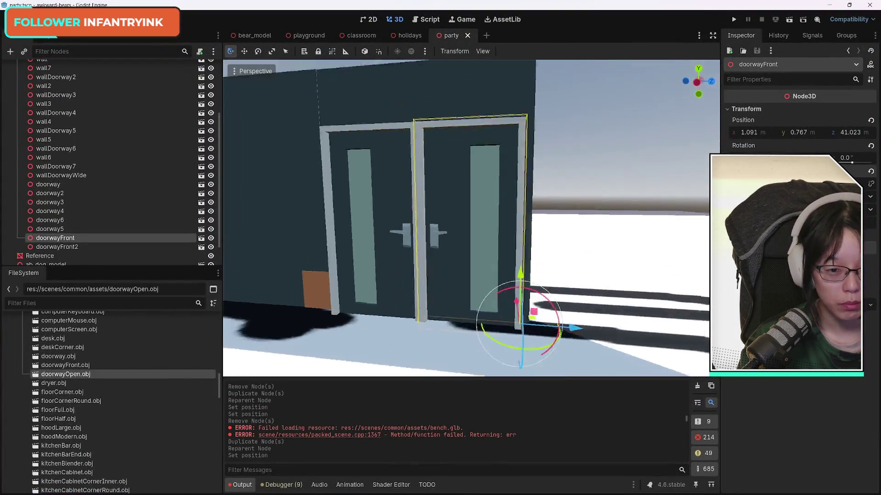
scroll(471, 218, down, 5)
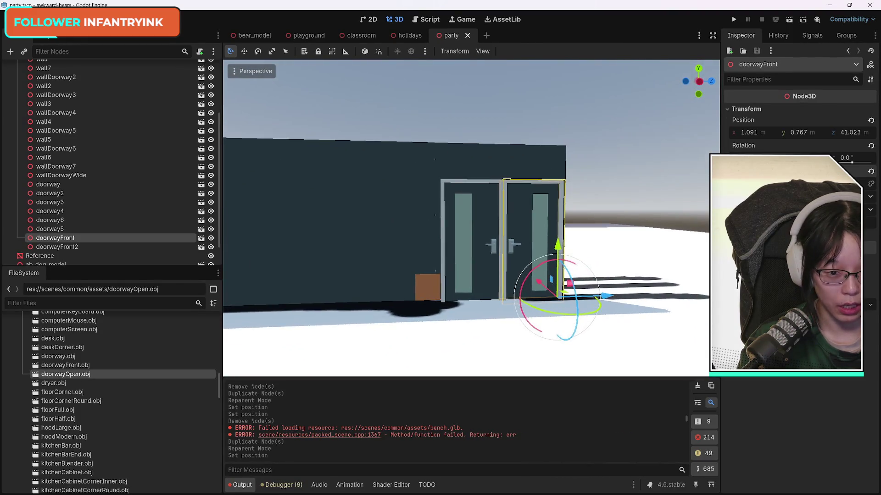
key(ctrl+s)
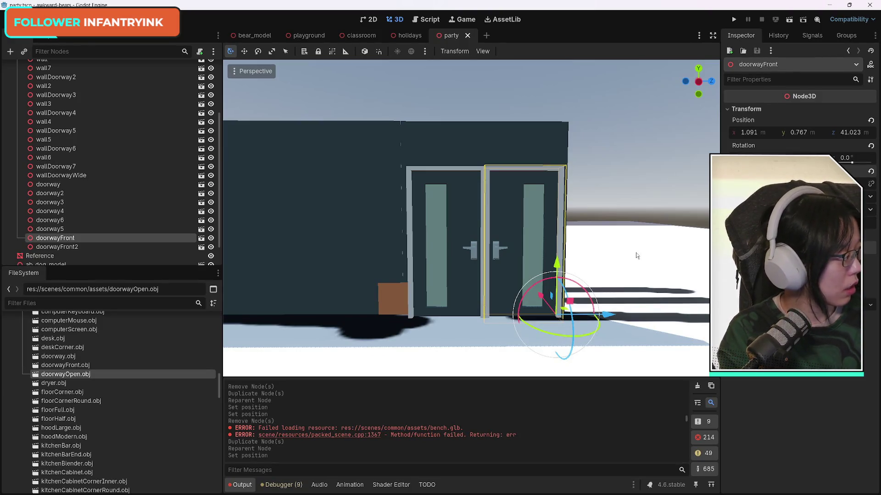
Try swinging doorwayFront2 open about 40 degrees, undo it, and select wall7.
click(459, 233)
drag(401, 344, 416, 342)
key(ctrl+z)
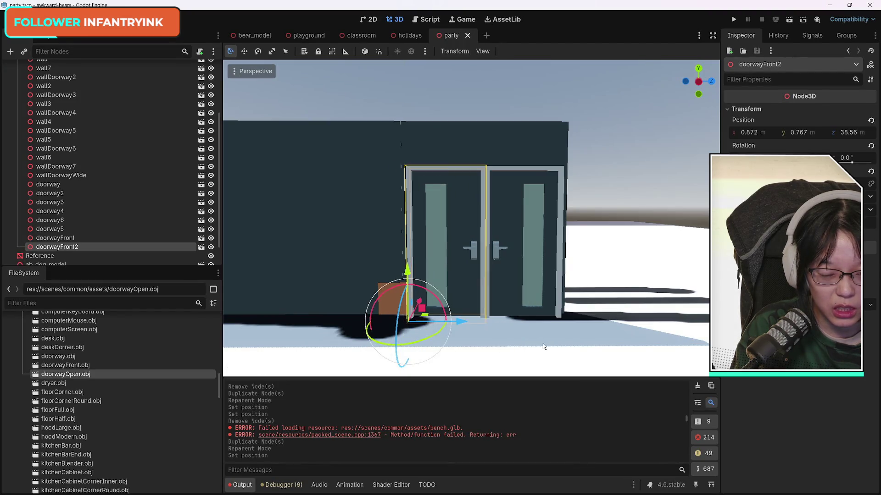
mouse_move(553, 323)
mouse_down()
mouse_move(551, 367)
mouse_move(546, 284)
mouse_move(447, 286)
mouse_move(543, 323)
mouse_up()
click(309, 186)
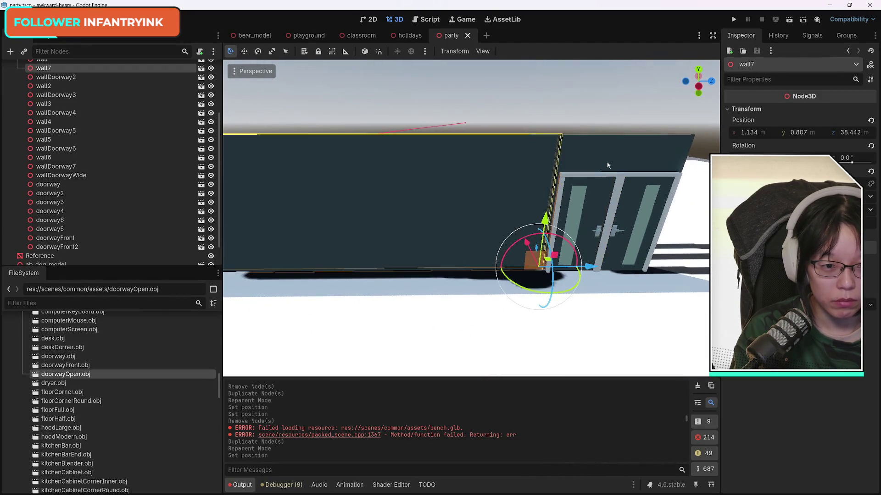
Stretch the brown paneling strip leftward along the base of the wall.
click(595, 214)
click(529, 264)
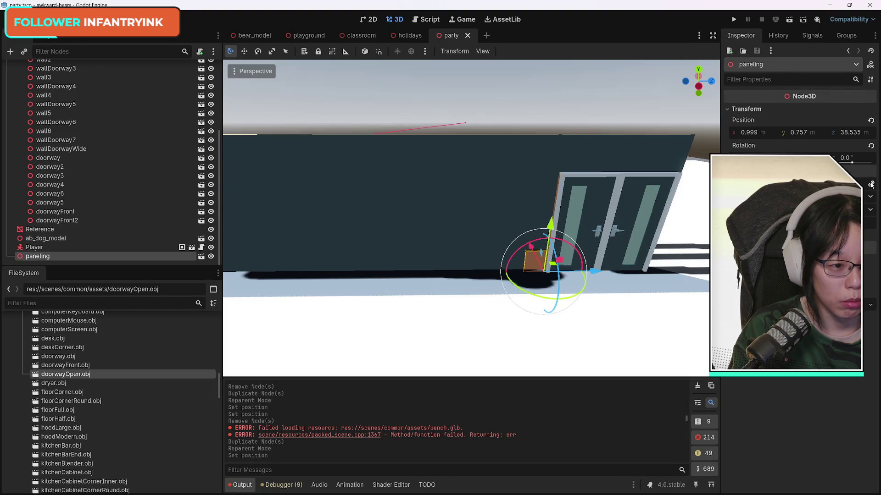
drag(524, 262, 431, 261)
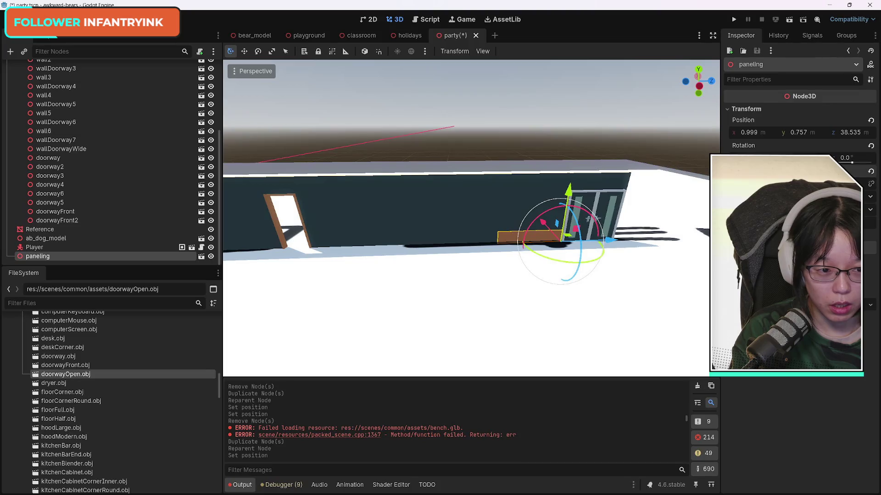
drag(424, 239, 357, 239)
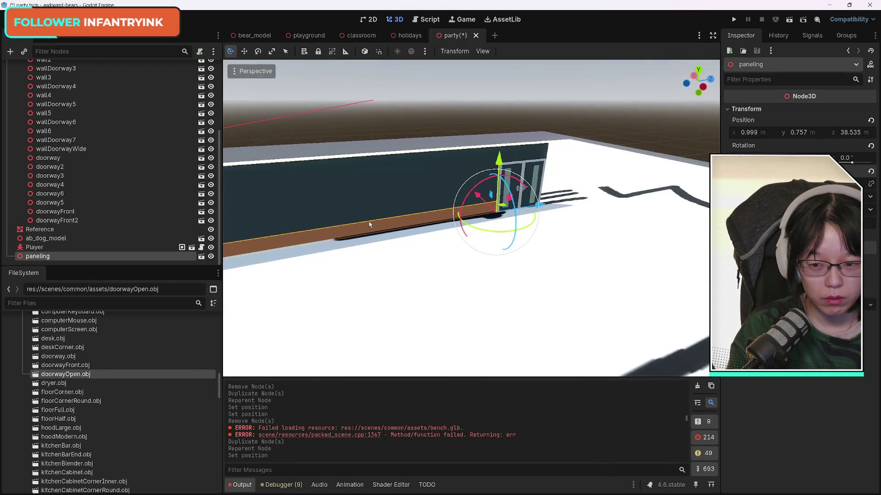
Move the paneling node directly below doorwayFront2 in the Scene tree.
right_click(91, 211)
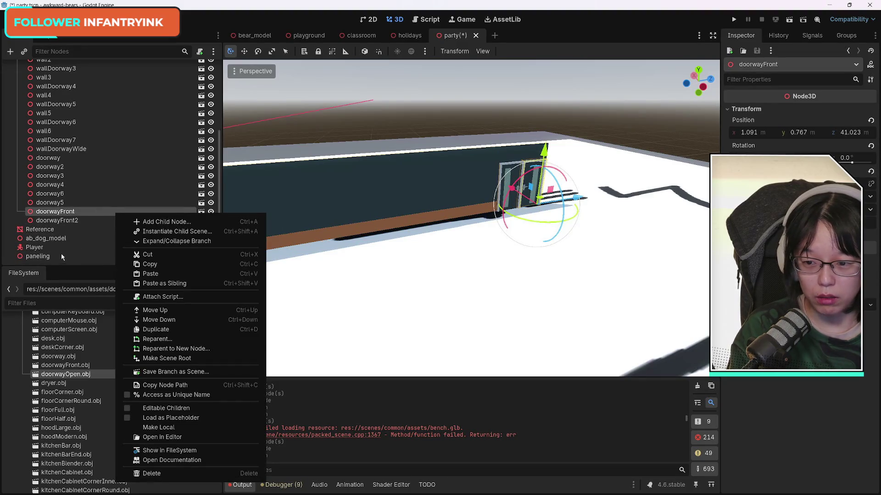
click(61, 255)
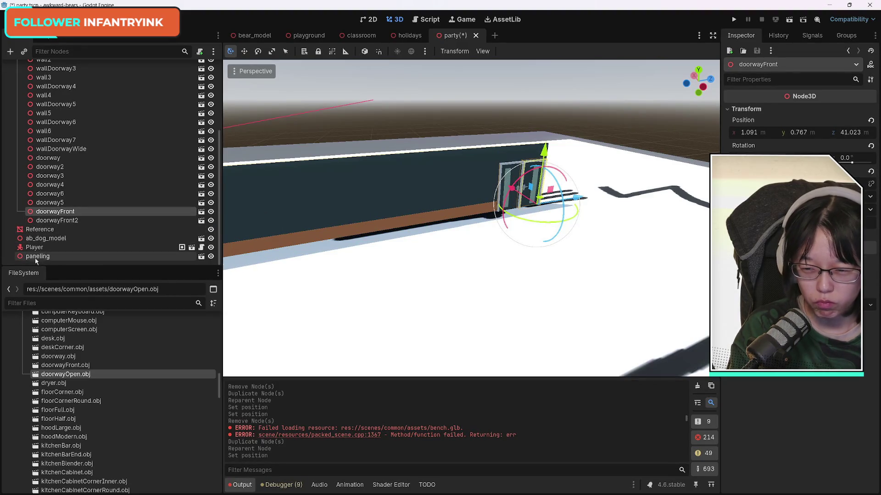
mouse_move(36, 260)
mouse_down()
mouse_move(49, 235)
mouse_move(85, 219)
mouse_move(138, 225)
mouse_move(80, 220)
mouse_up()
mouse_move(264, 248)
mouse_down()
mouse_move(294, 223)
mouse_move(315, 269)
mouse_up()
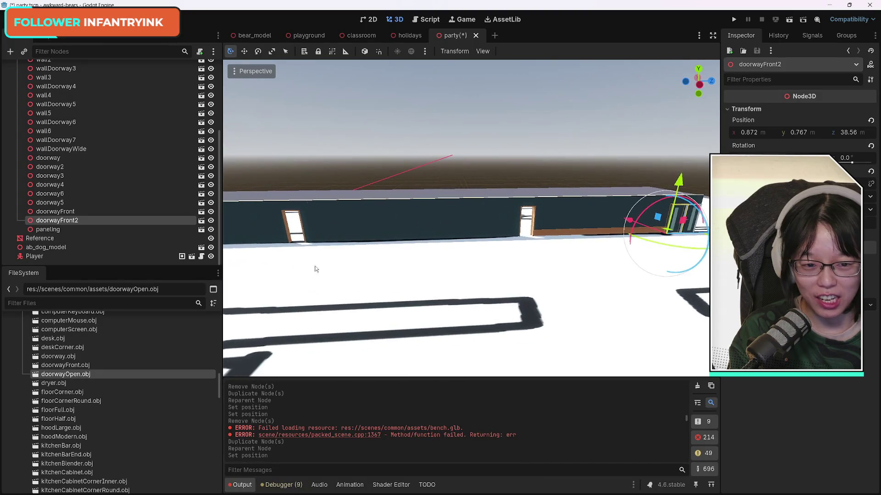
click(566, 234)
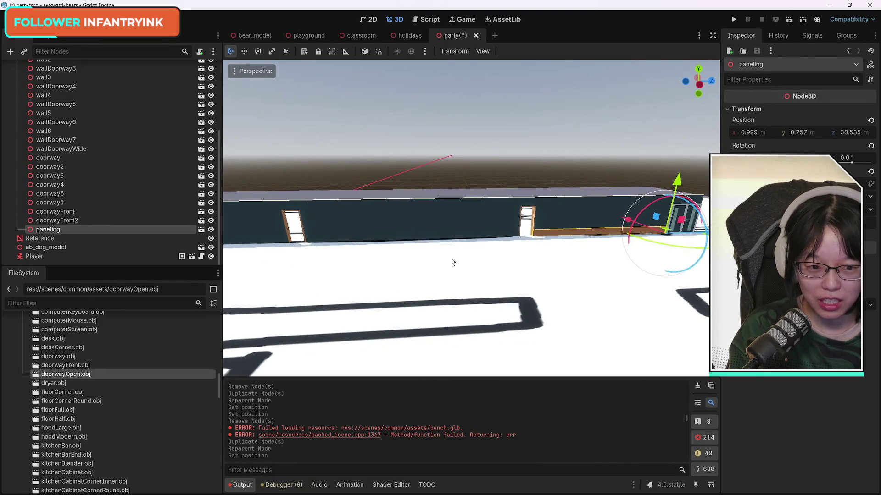
Duplicate the paneling as paneling2 and slide it left along the wall.
key(ctrl+d)
mouse_move(709, 231)
mouse_down()
mouse_move(543, 241)
mouse_move(570, 245)
mouse_up()
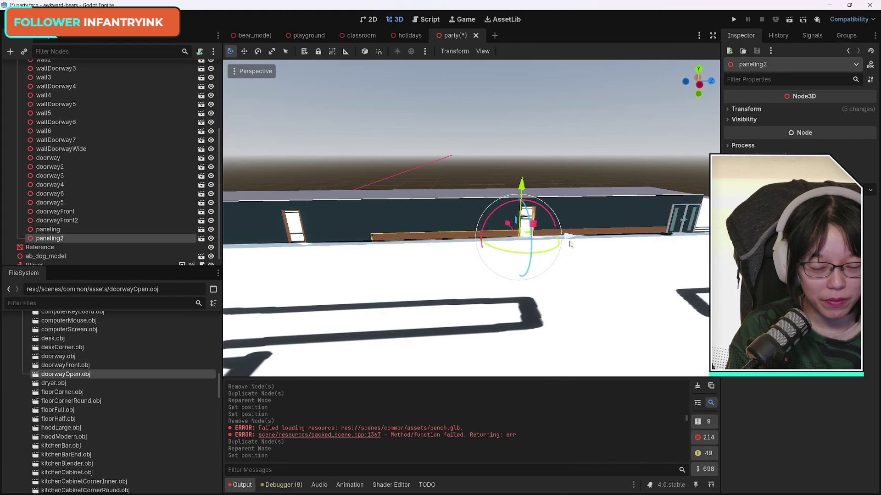
key(f)
scroll(466, 220, up, 5)
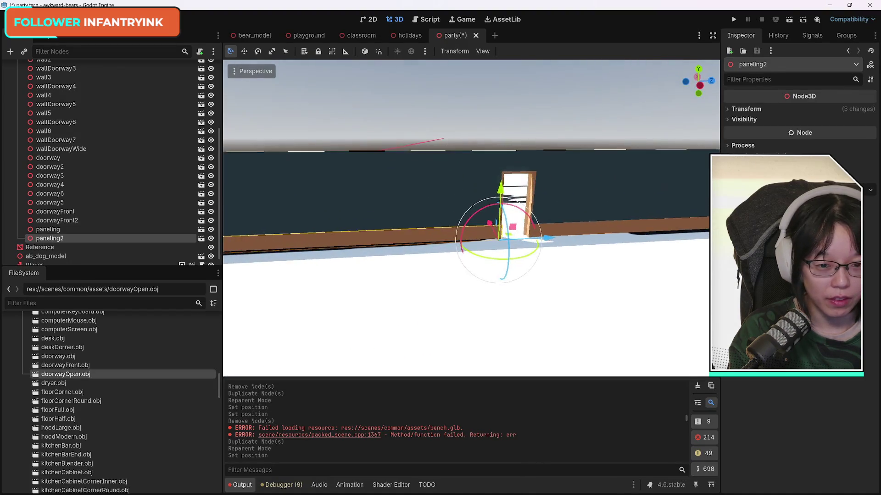
scroll(465, 220, up, 5)
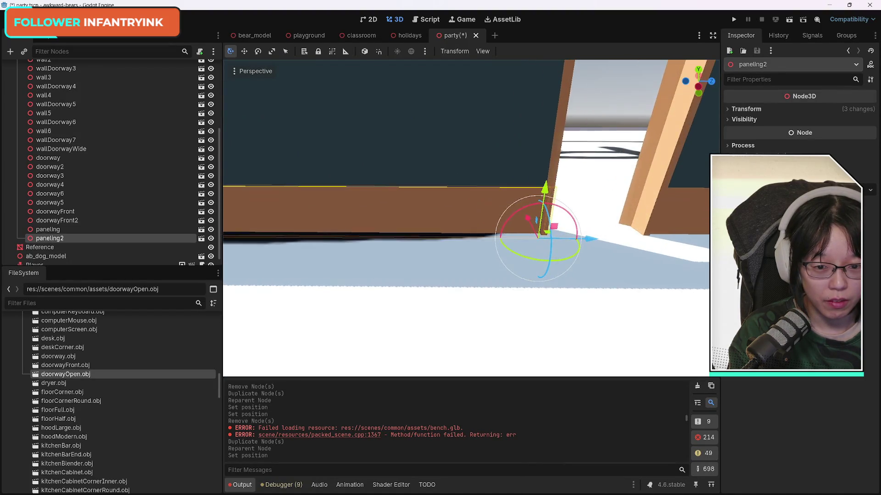
scroll(466, 220, down, 5)
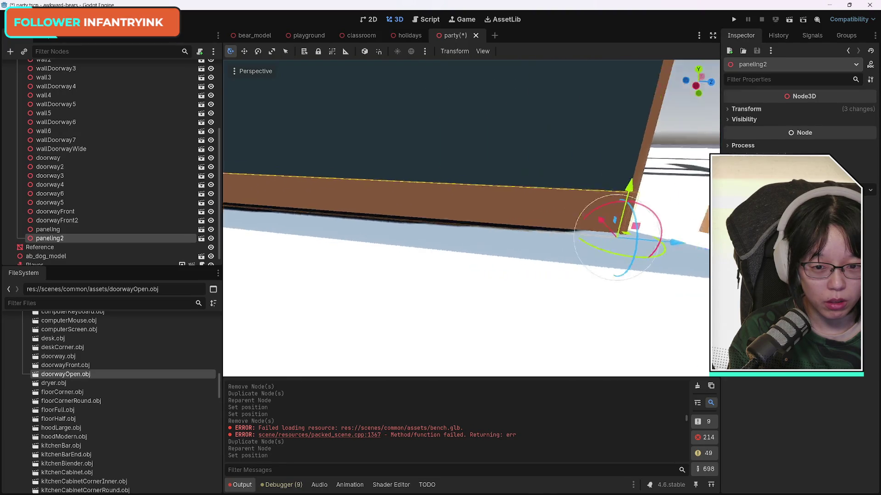
Set paneling2's Position Y to 0.817 to match paneling's height.
double_click(48, 229)
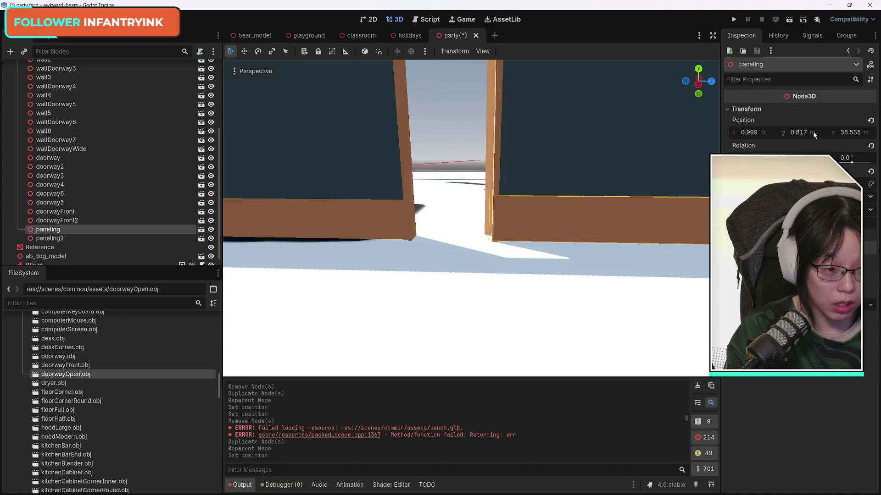
click(814, 132)
click(338, 227)
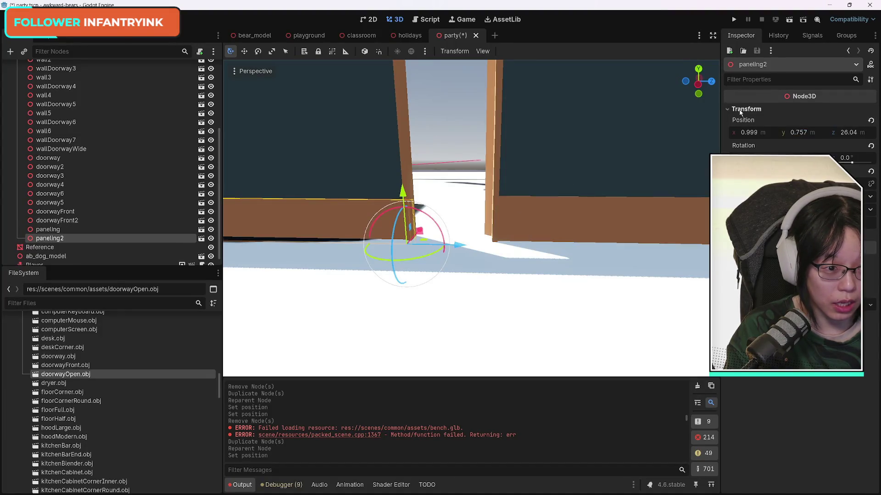
click(811, 134)
text(0.817)
key(Return)
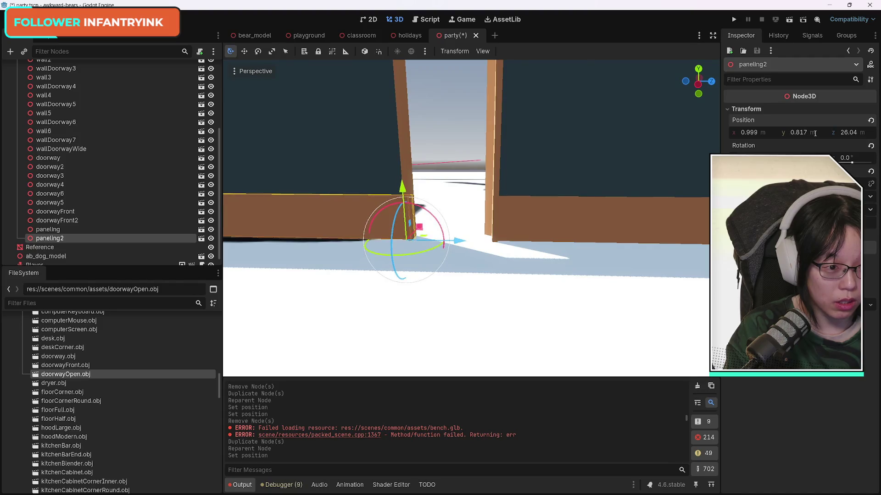
click(577, 221)
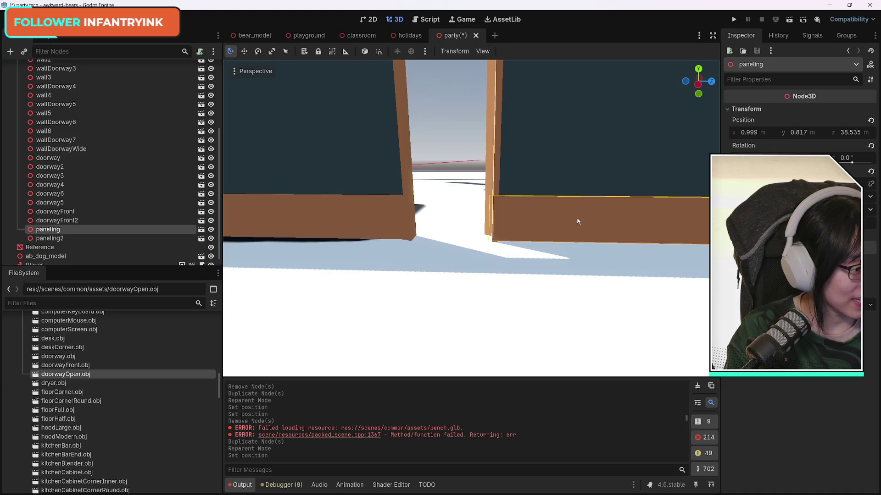
scroll(578, 221, down, 5)
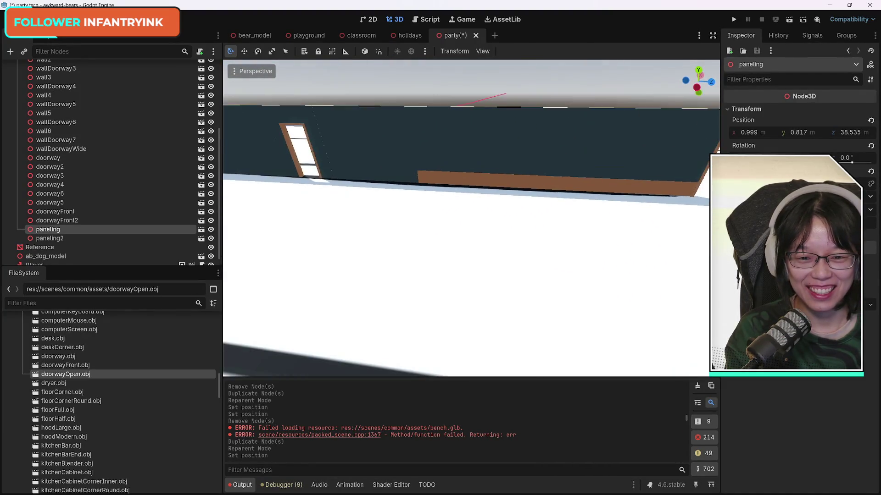
Duplicate paneling2 as paneling3 and slide it farther along the wall.
click(493, 182)
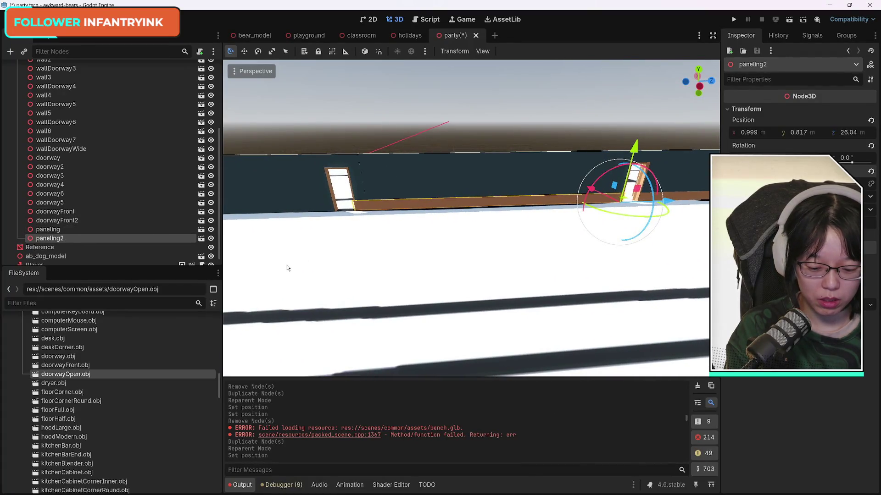
key(ctrl+d)
mouse_move(657, 203)
mouse_down()
mouse_move(337, 225)
mouse_move(389, 221)
mouse_move(385, 211)
mouse_up()
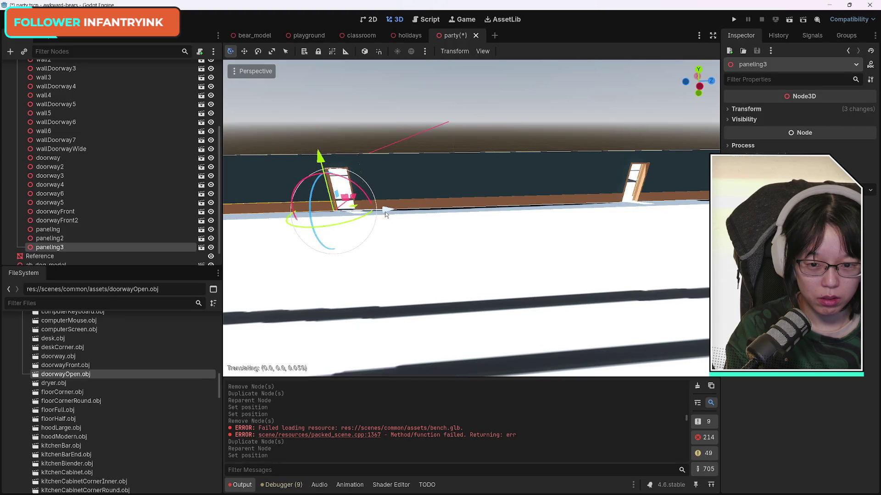
key(f)
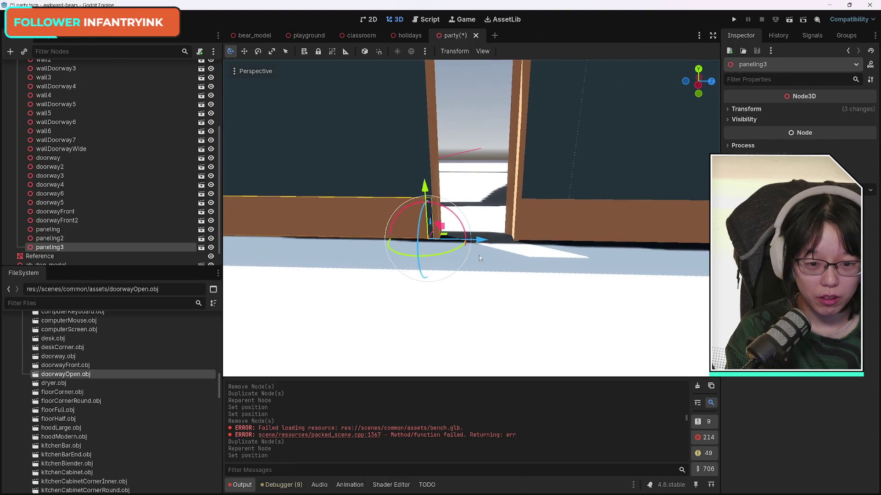
Snug paneling3 against its doorway, then duplicate it as paneling4 and slide it left.
drag(461, 241, 489, 243)
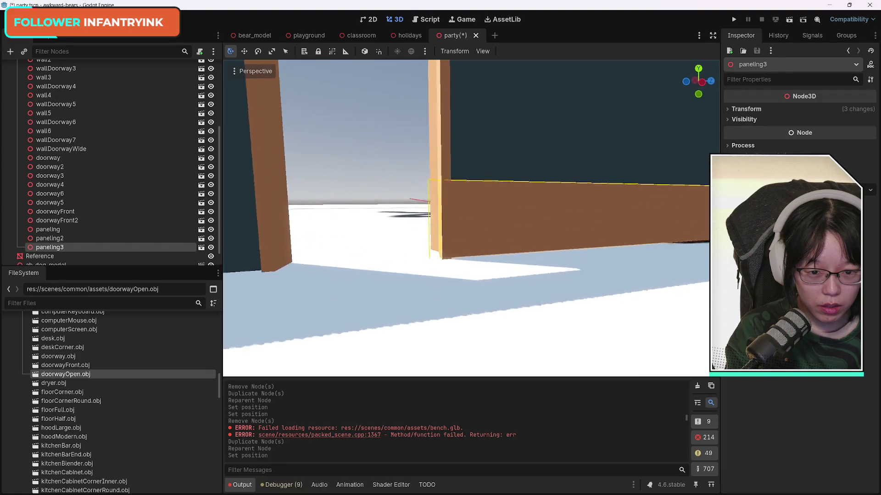
key(g)
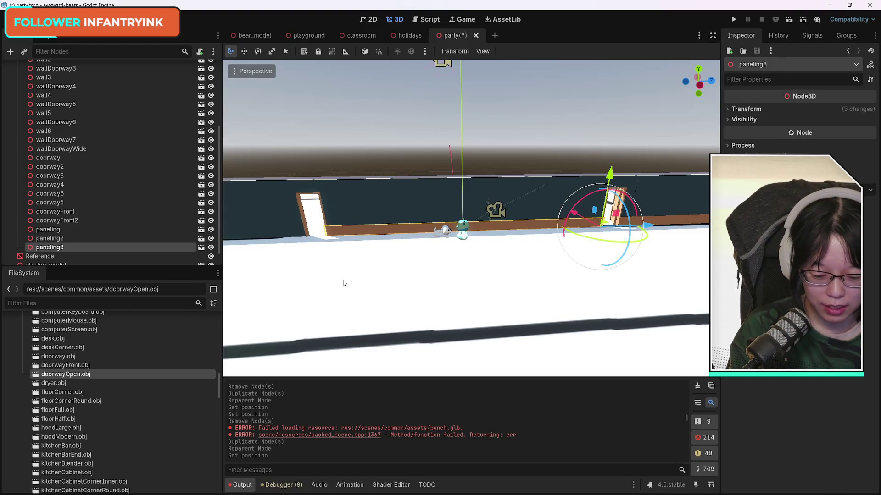
key(ctrl+d)
mouse_move(648, 226)
mouse_down()
mouse_move(357, 235)
mouse_move(366, 235)
mouse_up()
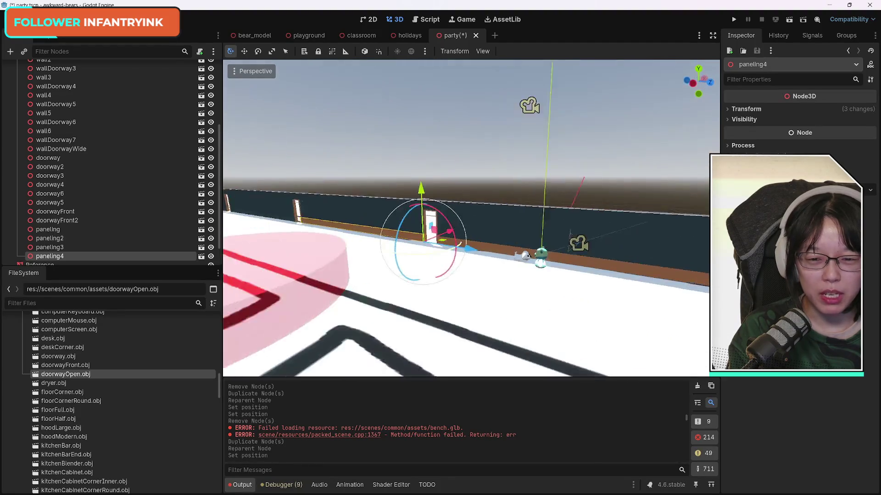
Fly the view along the wall to the doorway beside paneling4.
key(w)
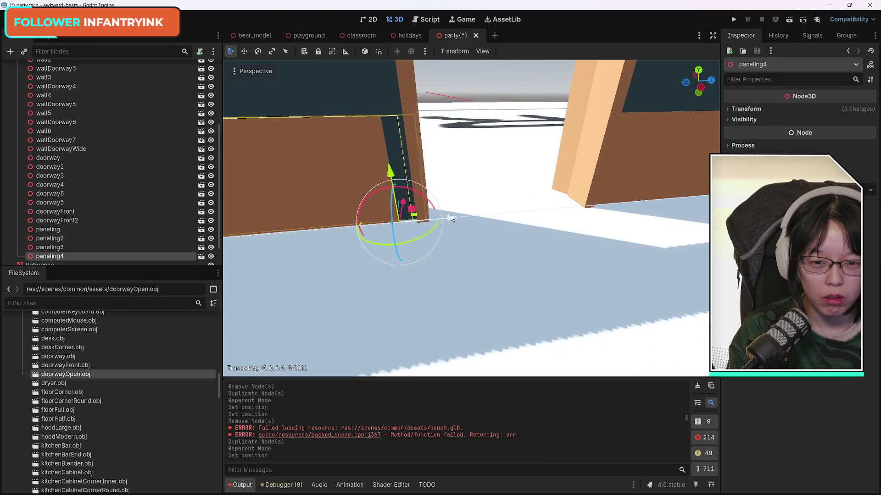
key(a)
key(s)
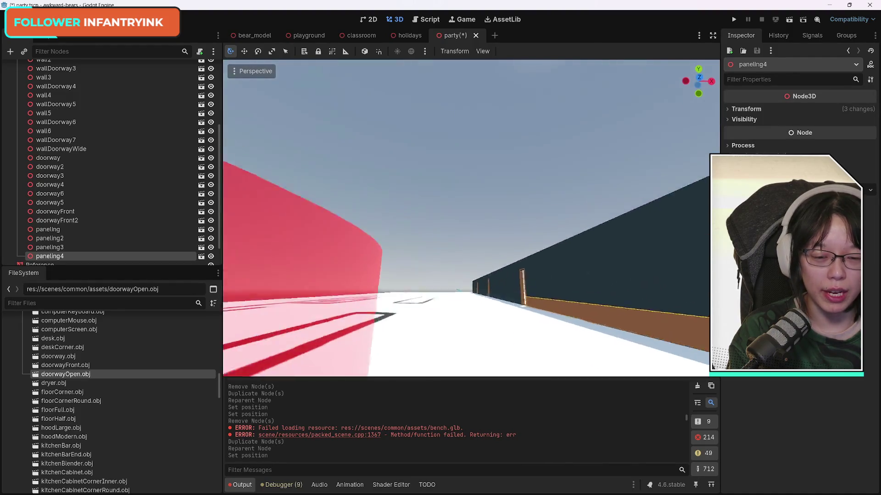
key(w)
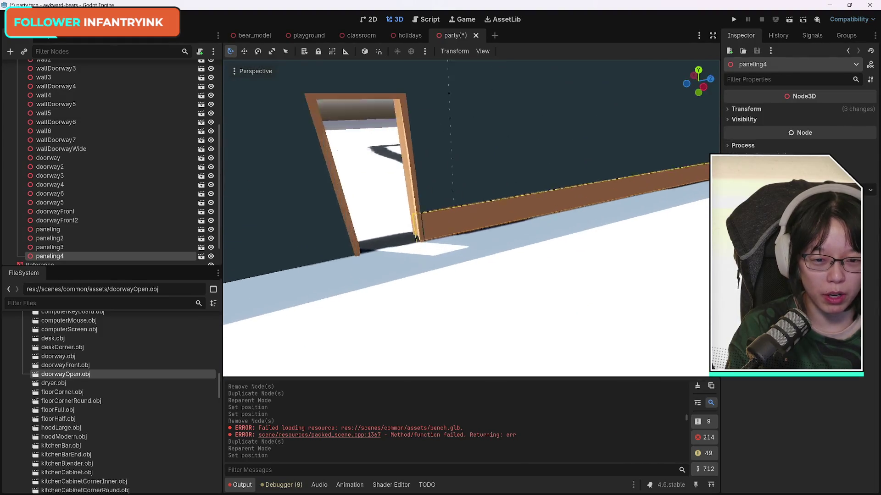
key(s)
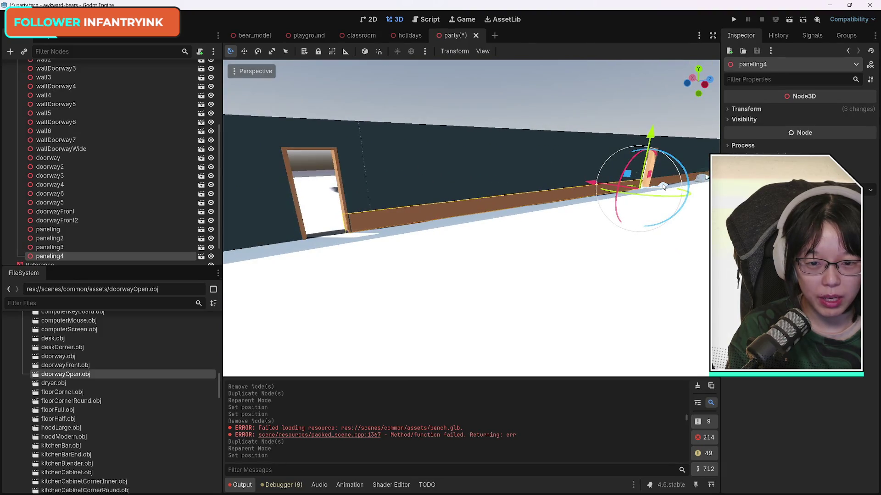
Slide paneling4 to the doorway edge at position 0.999, 0.817, -8.677.
key(g)
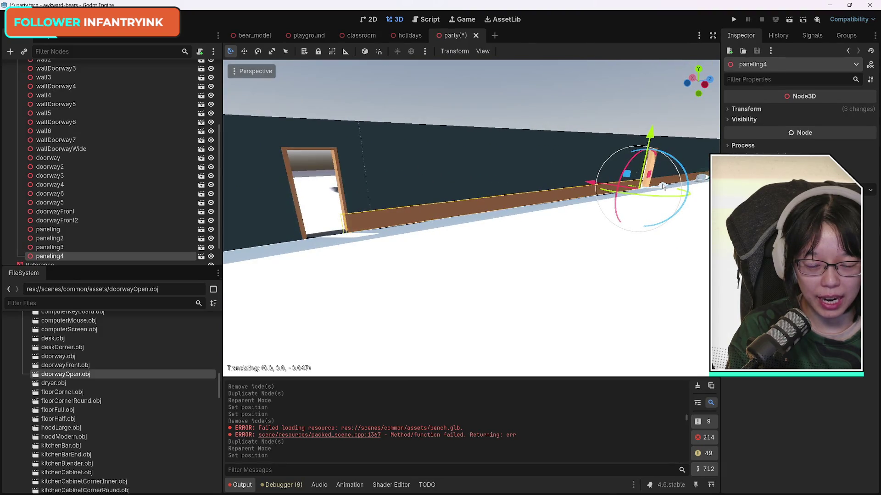
key(w)
key(w)
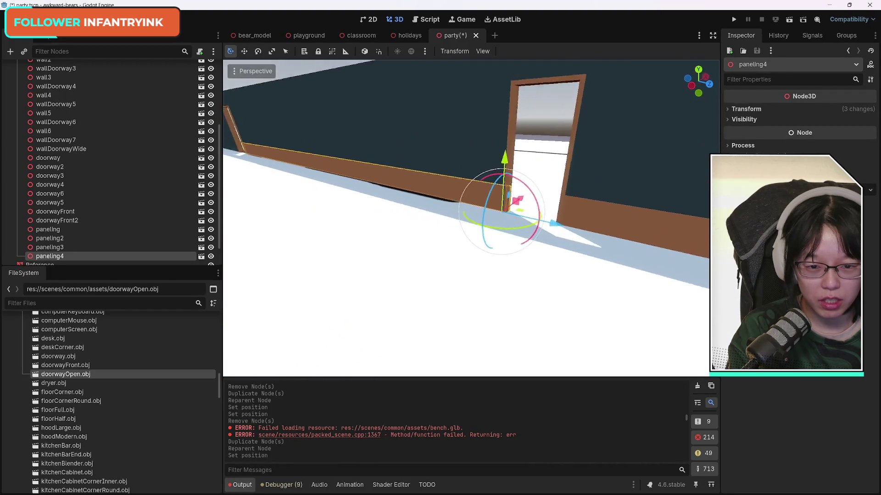
key(s)
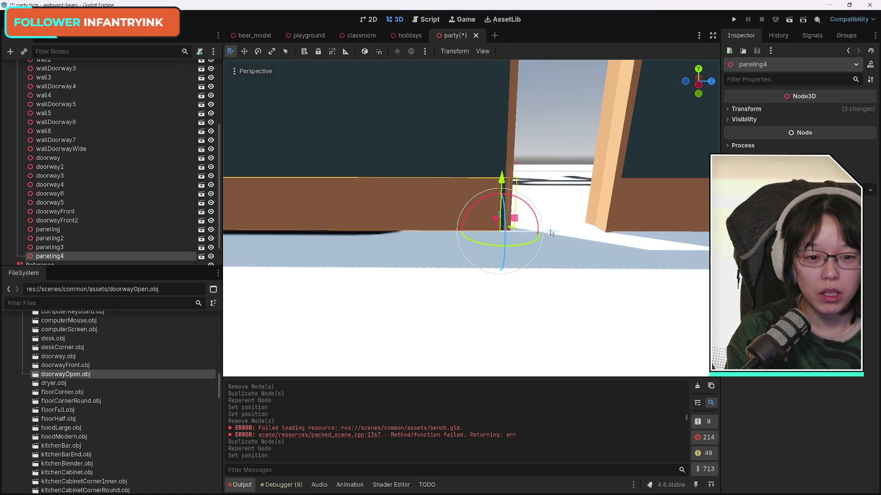
mouse_move(549, 230)
mouse_down()
mouse_move(587, 233)
mouse_move(499, 235)
mouse_up()
scroll(375, 206, up, 5)
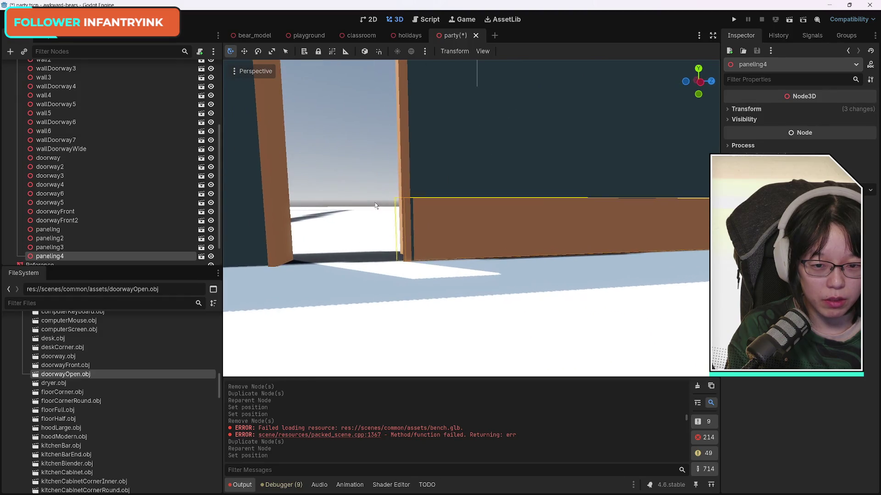
click(728, 110)
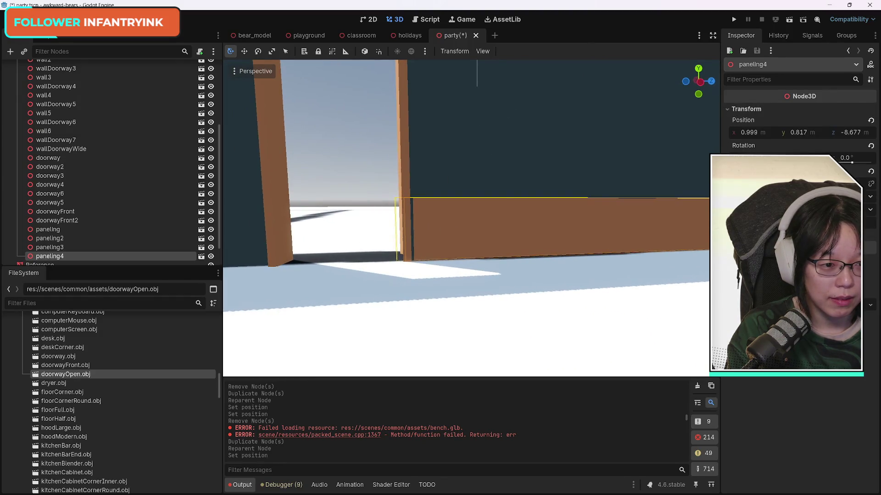
drag(800, 158, 807, 157)
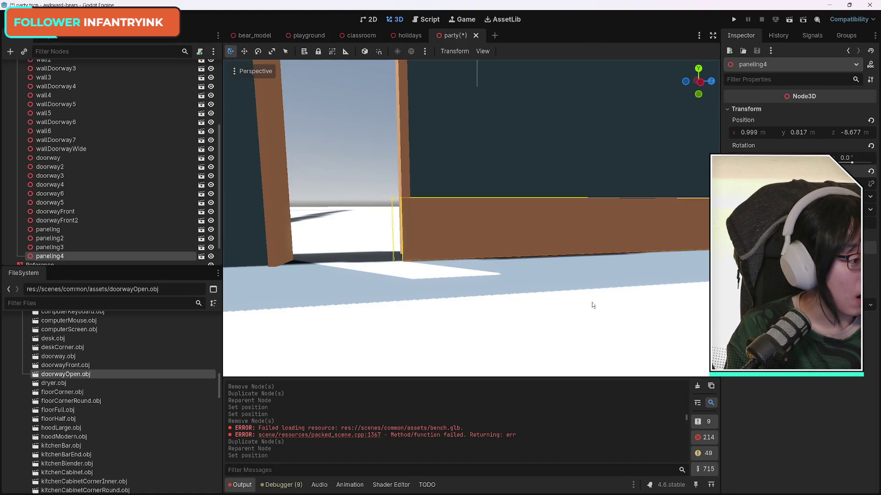
mouse_move(590, 302)
mouse_down()
mouse_move(564, 275)
mouse_move(592, 307)
mouse_move(564, 285)
mouse_move(589, 300)
mouse_up()
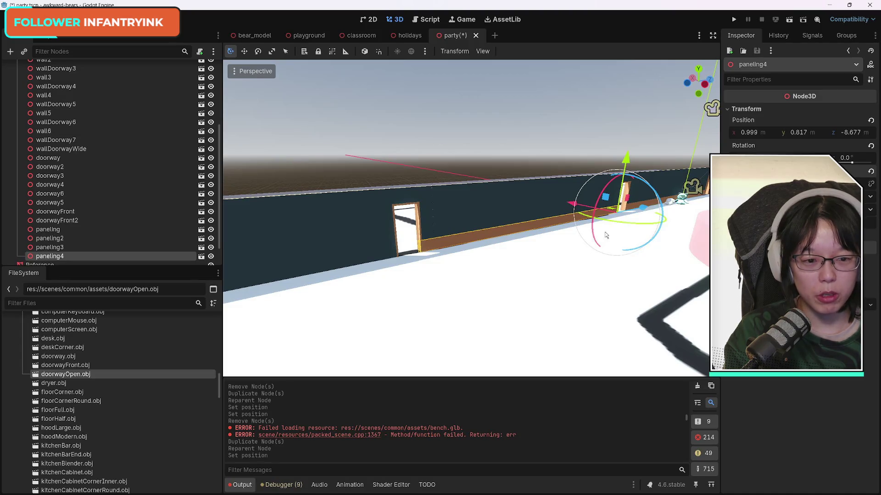
Duplicate paneling4 as paneling5 and slide it along the wall into place.
key(ctrl+d)
drag(605, 235, 473, 230)
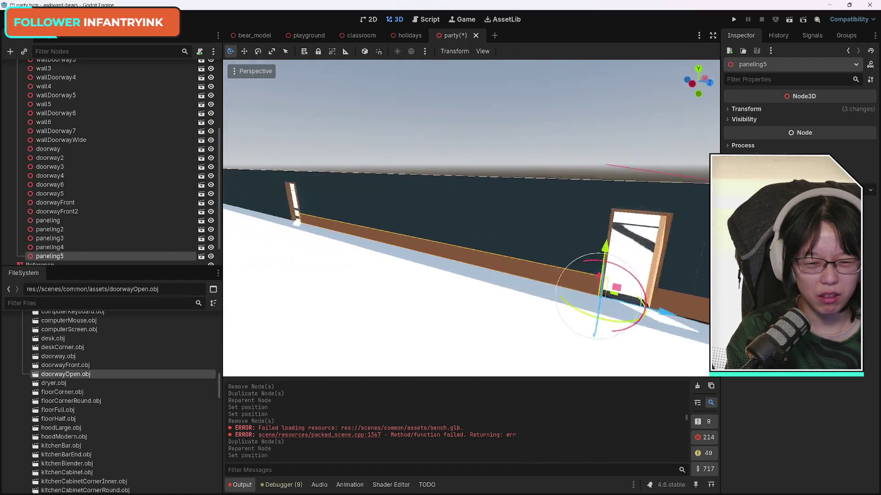
key(w)
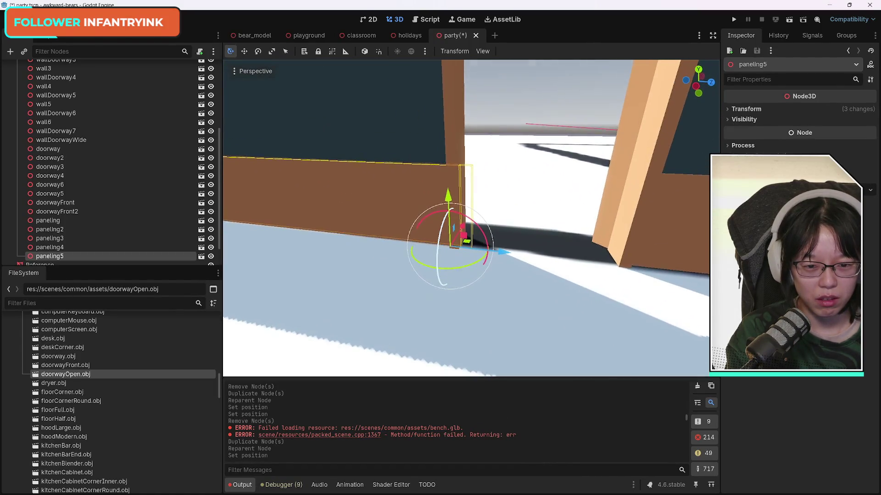
drag(504, 271, 506, 273)
key(w)
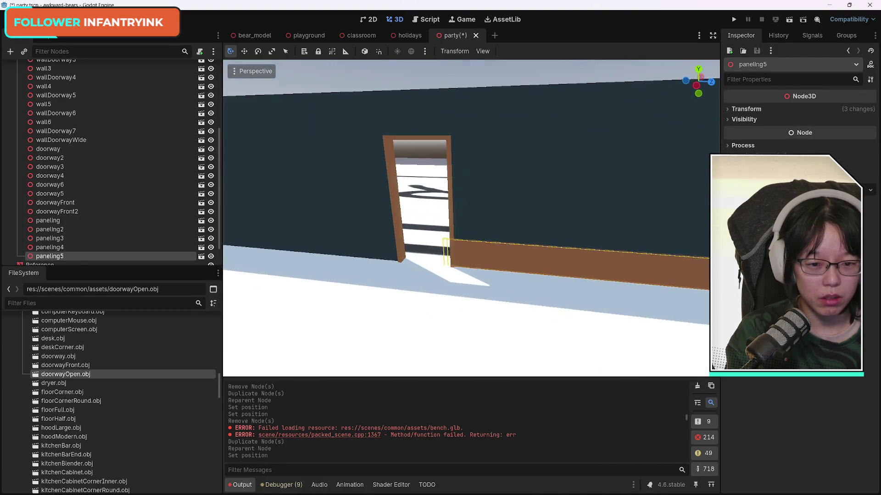
key(s)
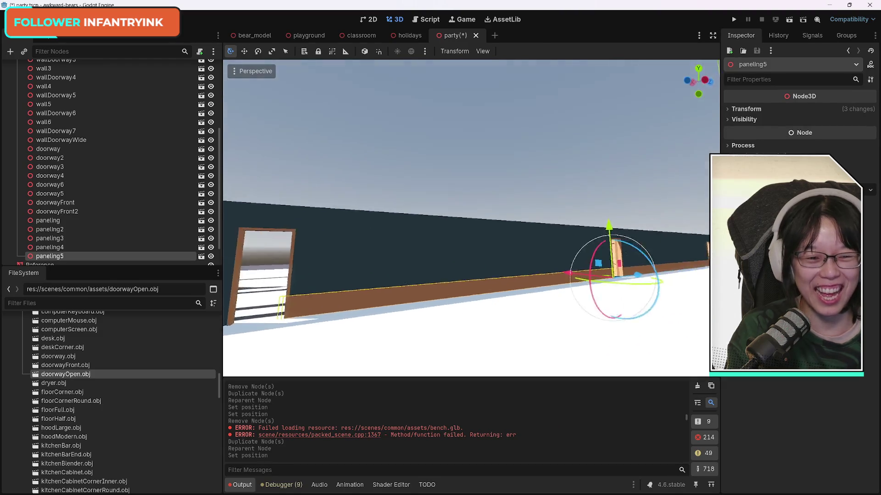
Duplicate paneling5 as paneling6 and slide it left along the wall.
key(e)
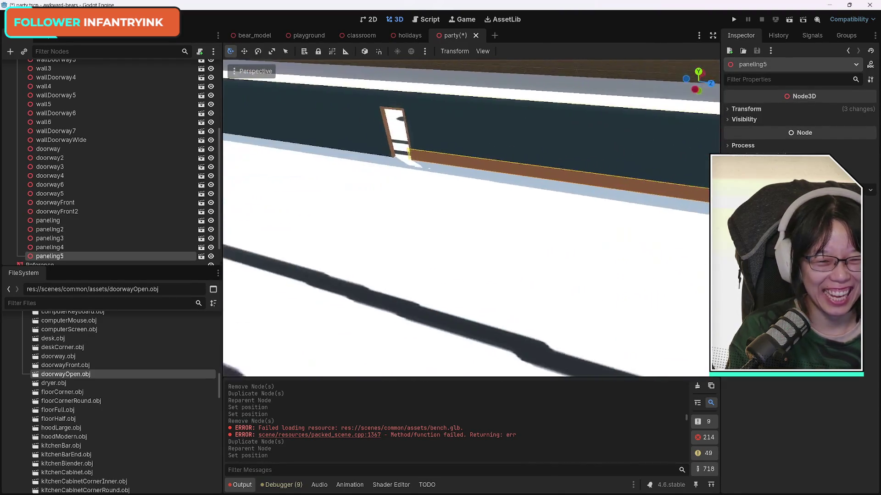
key(s)
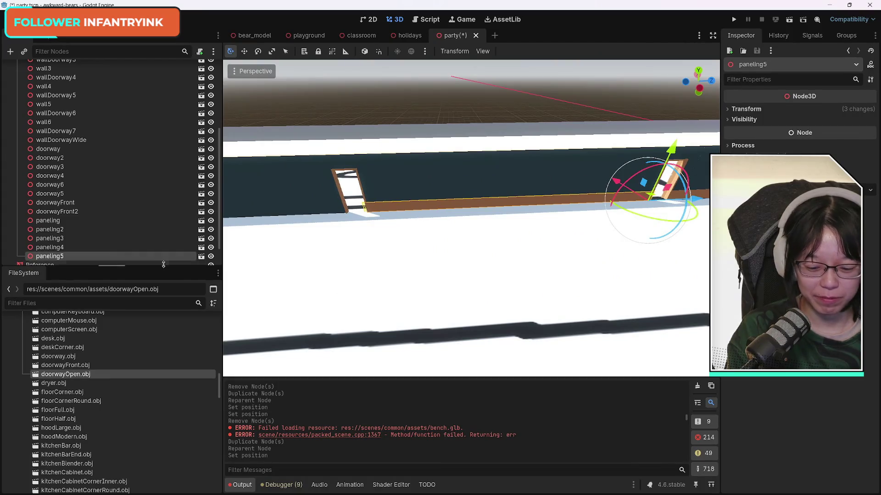
key(ctrl+d)
drag(695, 201, 380, 200)
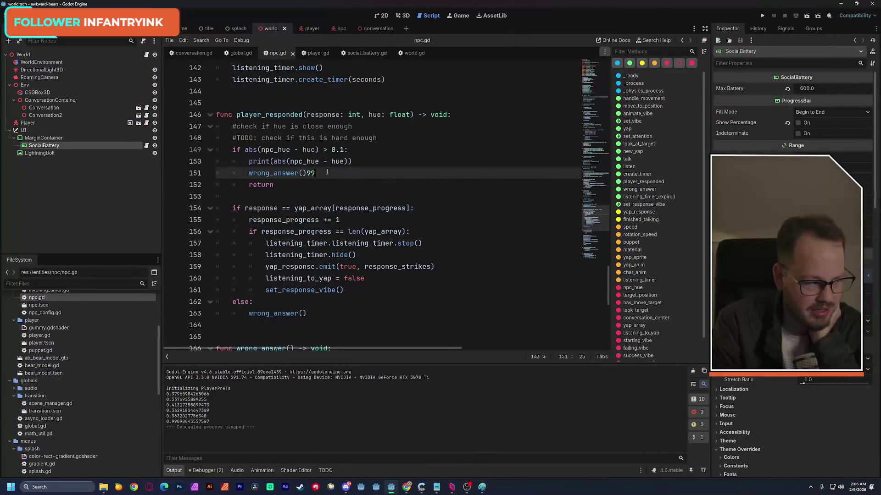
Delete the stray 99 after wrong_answer() and widen the script editor.
key(BackSpace)
key(BackSpace)
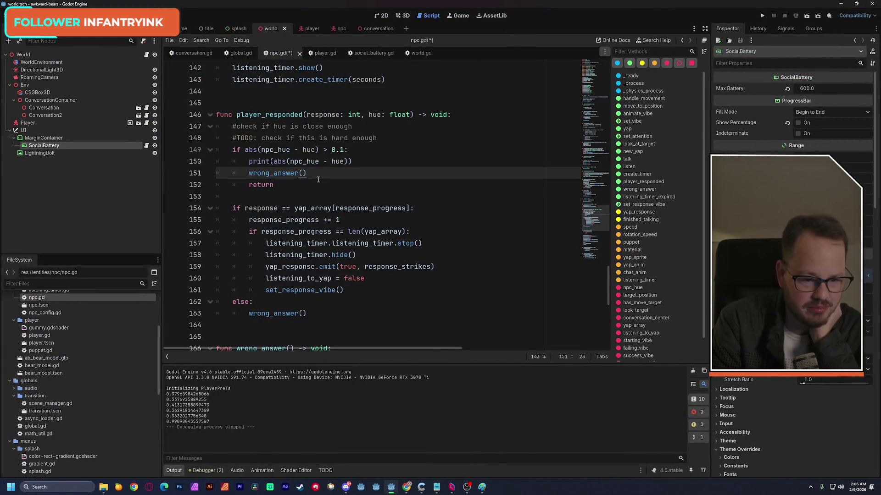
scroll(319, 180, up, 1)
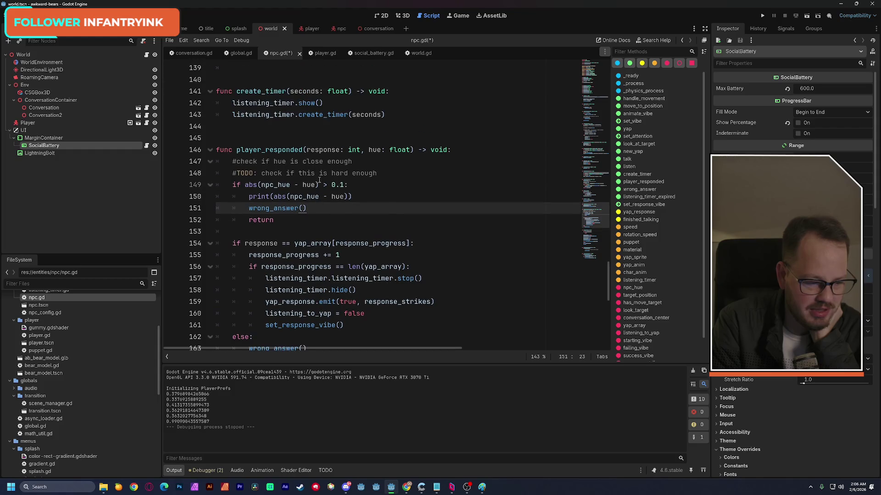
click(705, 28)
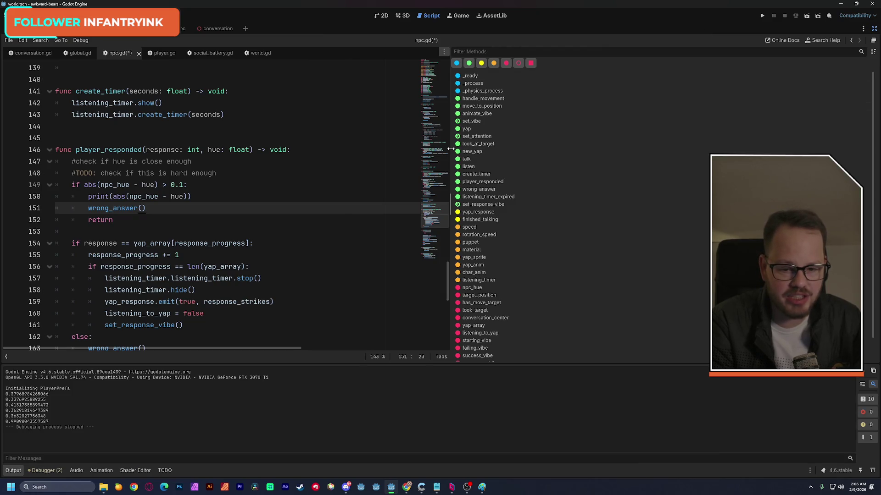
drag(451, 149, 685, 139)
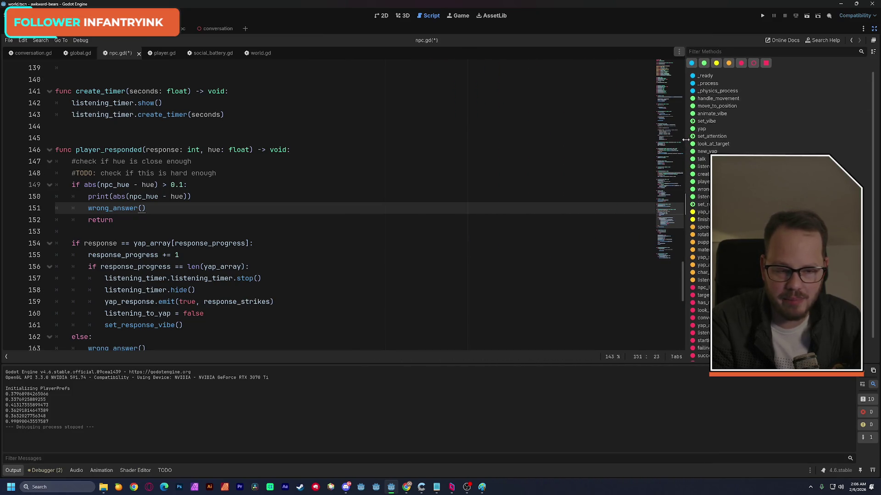
Run the current scene in a maximized window to test the NPC hue check, then stop it.
click(808, 16)
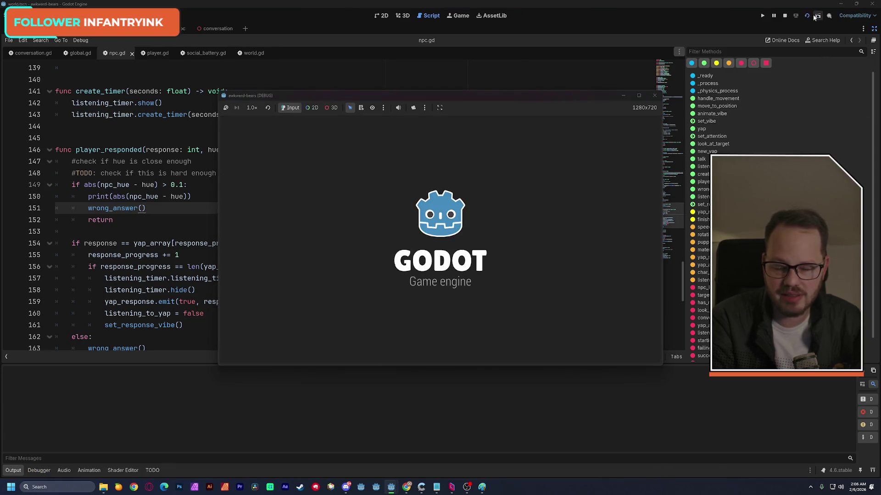
click(639, 95)
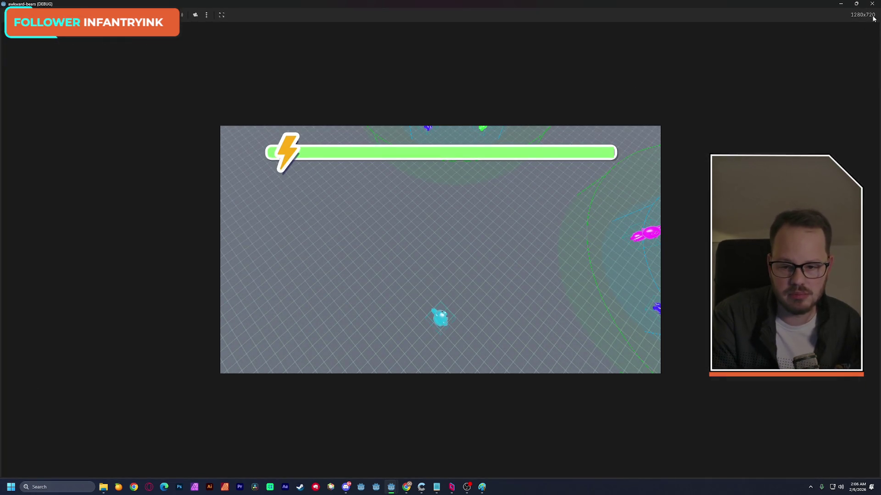
click(867, 8)
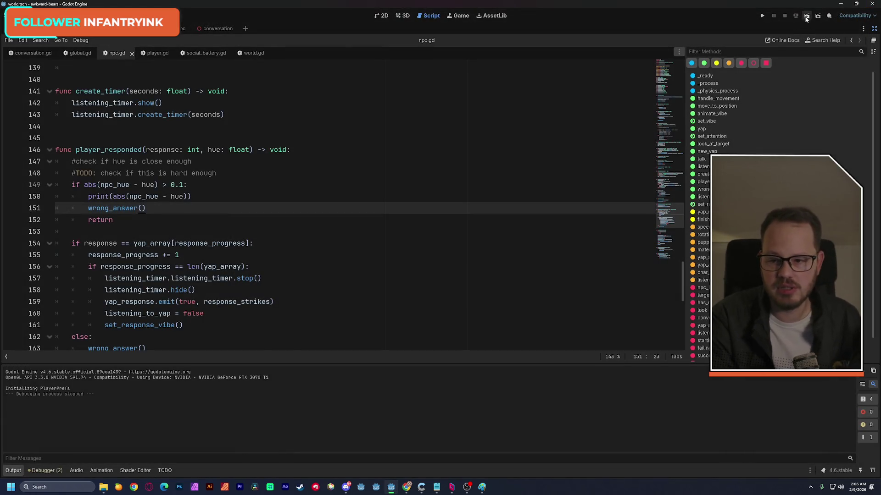
click(807, 18)
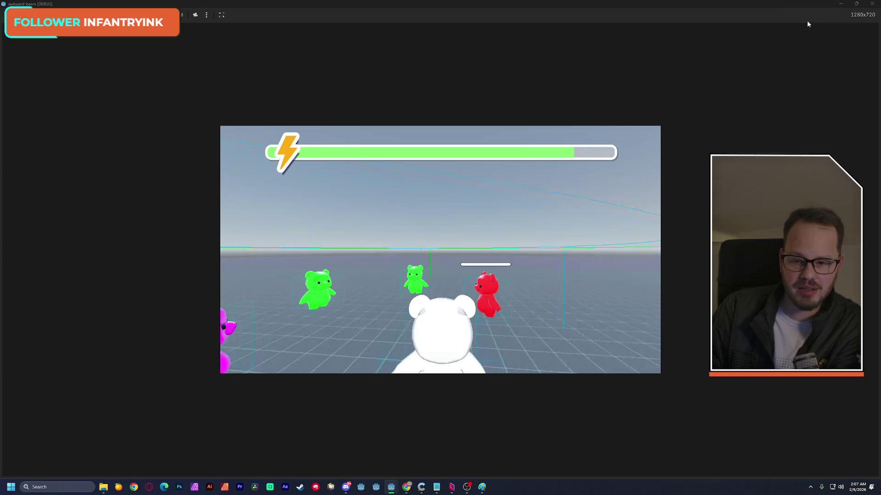
click(871, 4)
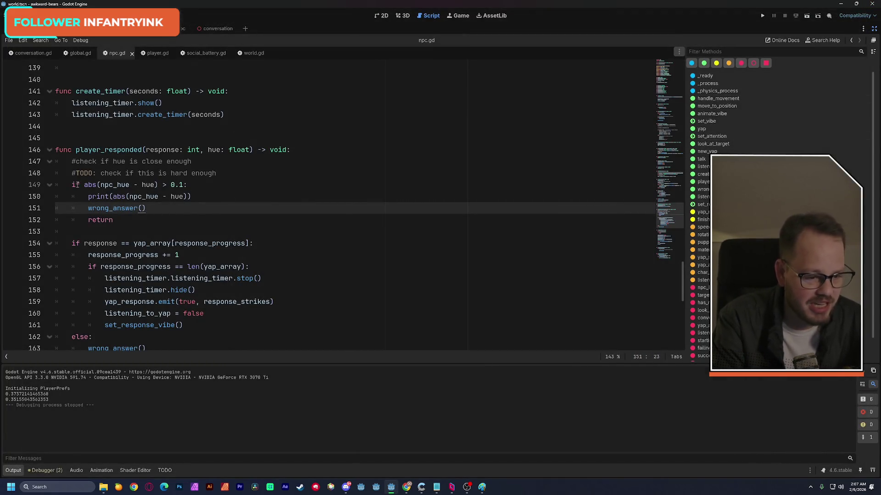
drag(72, 185, 188, 185)
double_click(109, 185)
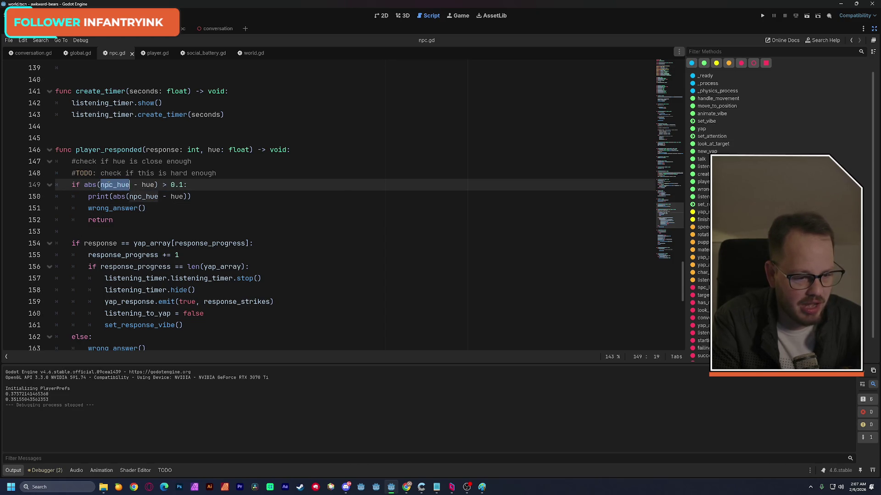
double_click(143, 185)
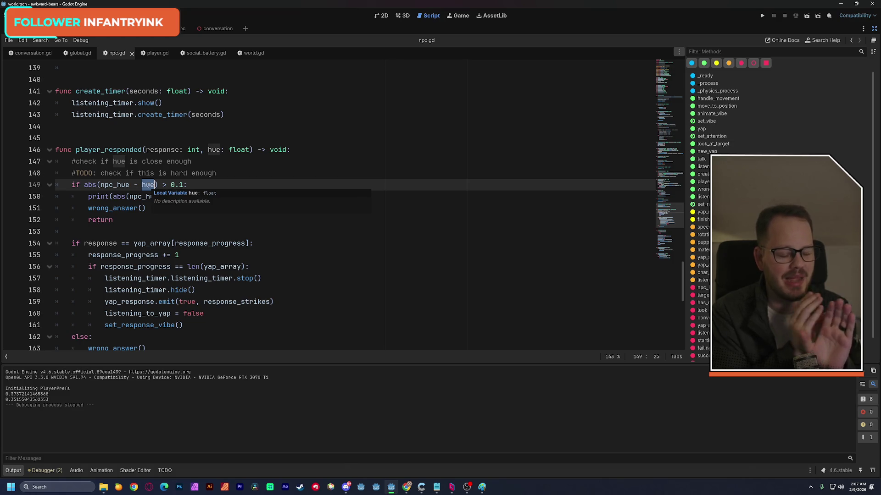
click(125, 185)
double_click(92, 185)
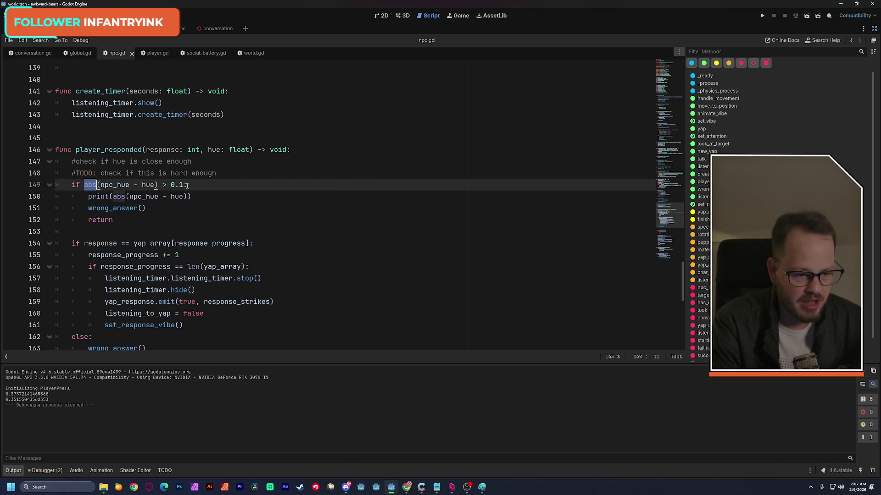
drag(188, 185, 84, 191)
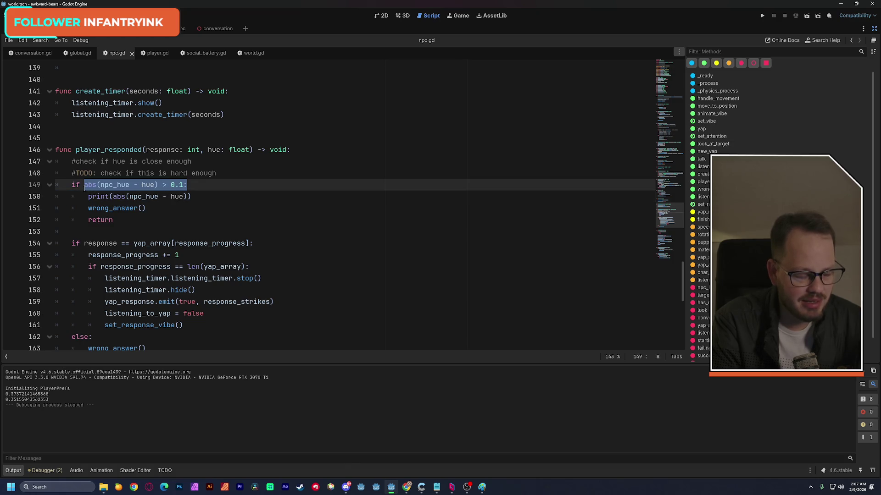
mouse_move(84, 188)
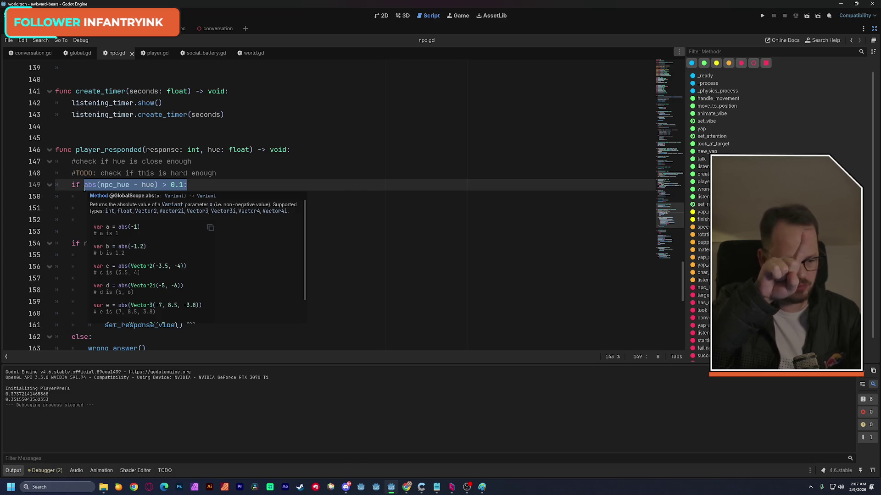
key(End)
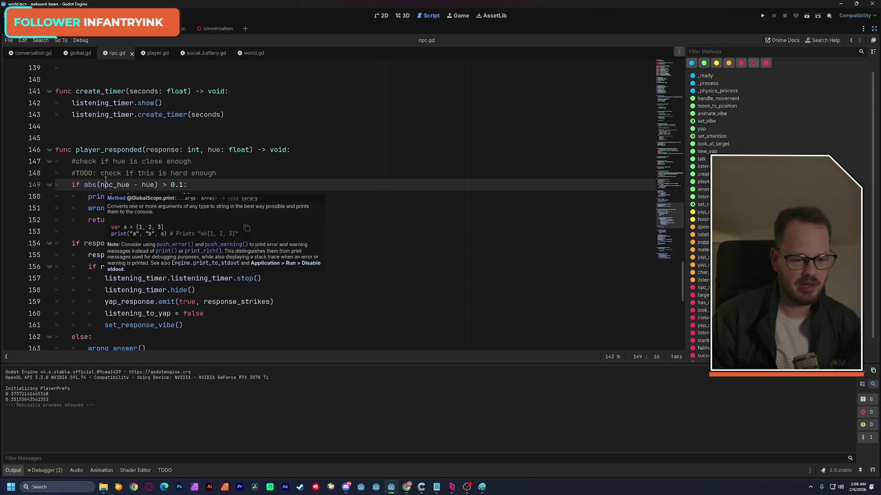
key(super)
Launch Microsoft Paint and draw a thick-brush circle as the hue wheel.
text(p)
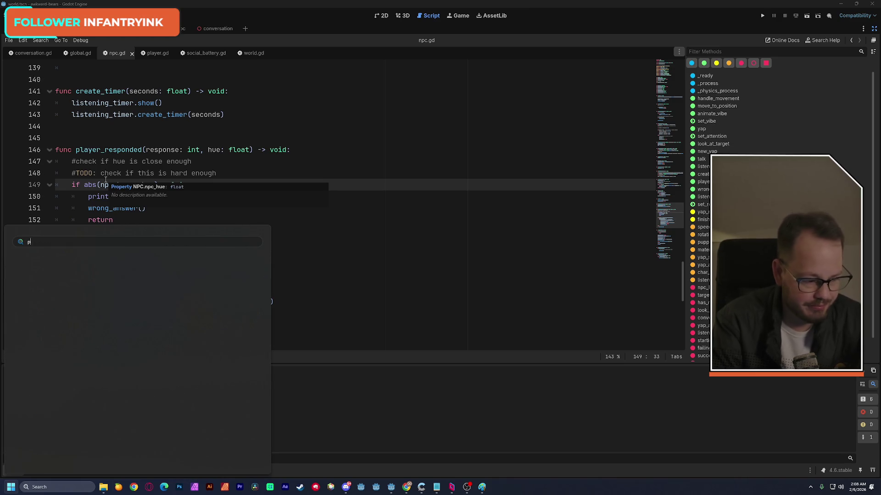
text(aint)
key(Return)
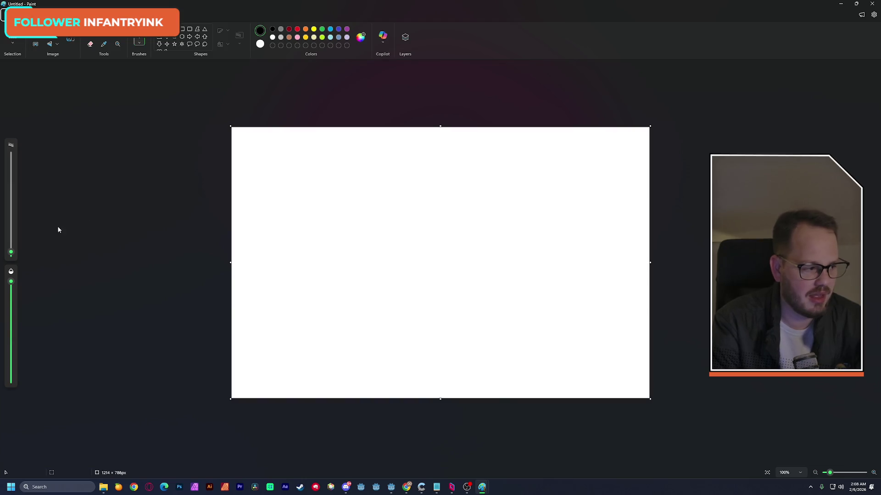
drag(11, 253, 11, 243)
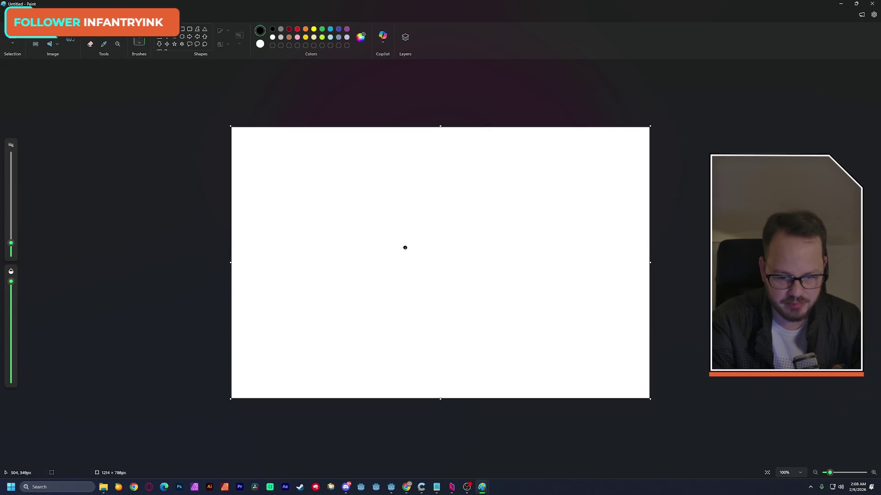
mouse_move(412, 166)
mouse_down()
mouse_move(380, 164)
mouse_move(343, 234)
mouse_move(435, 305)
mouse_move(476, 219)
mouse_move(410, 165)
mouse_up()
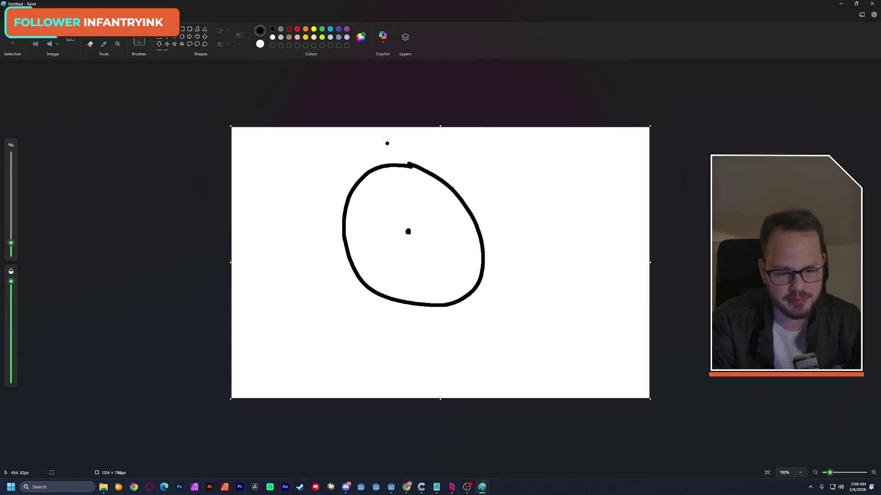
Paint a red mark at the top of the circle and a black dot at its centre.
click(384, 149)
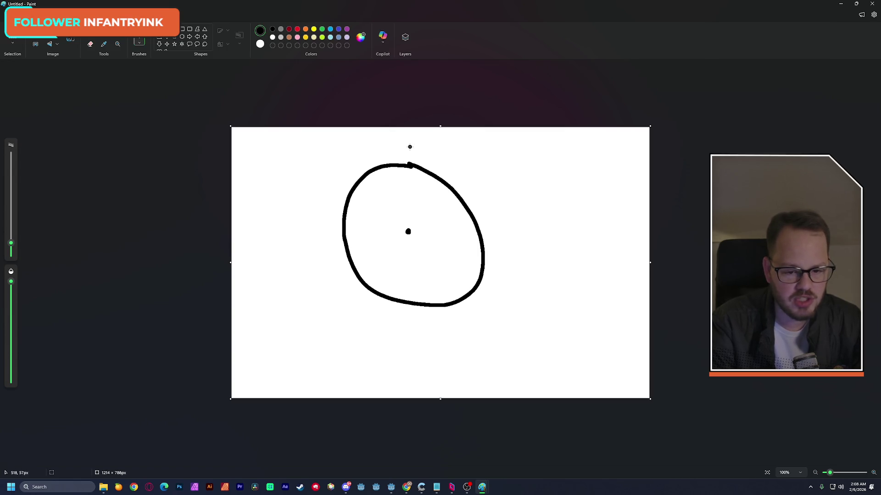
click(297, 29)
mouse_move(415, 144)
mouse_down()
mouse_move(401, 146)
mouse_move(410, 154)
mouse_up()
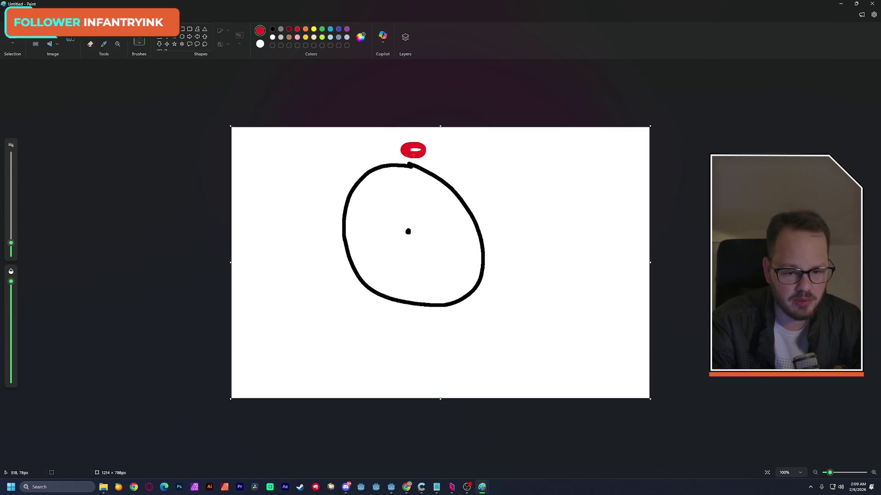
click(273, 28)
click(400, 210)
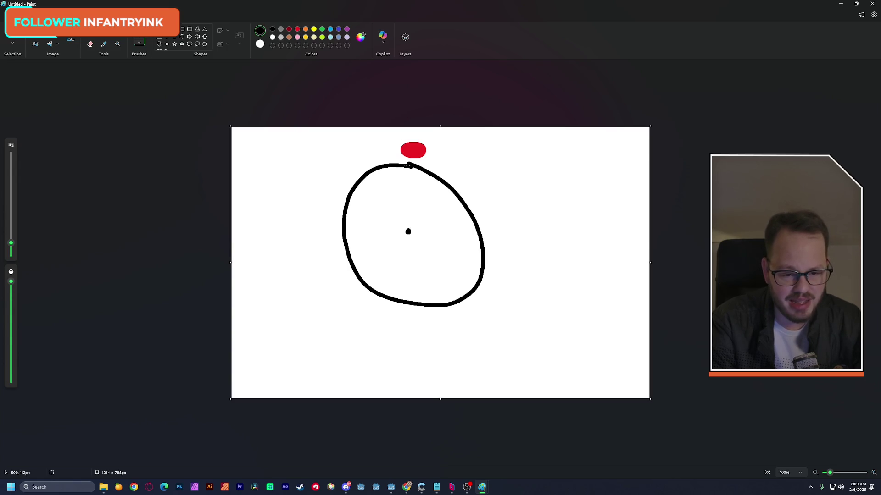
With a thinner brush, draw two lines from the top to the centre forming a wedge, and label the red mark.
drag(11, 243, 11, 250)
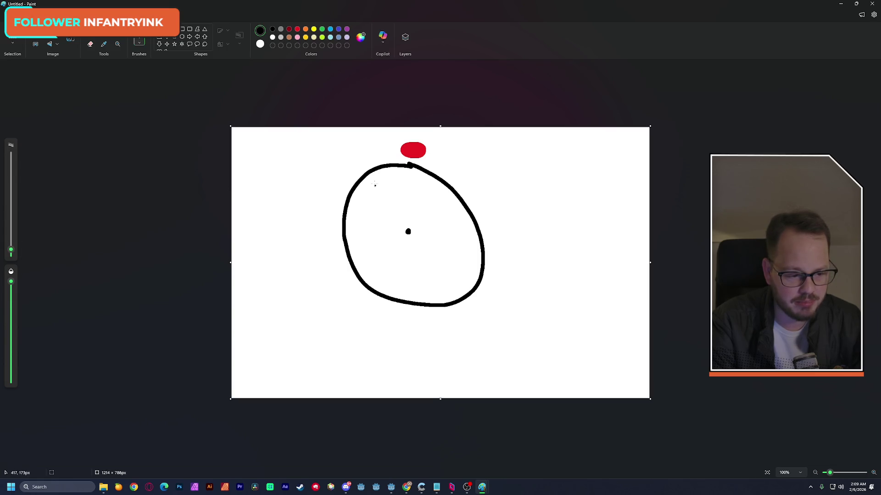
mouse_move(406, 168)
mouse_down()
mouse_move(409, 229)
mouse_move(399, 168)
mouse_up()
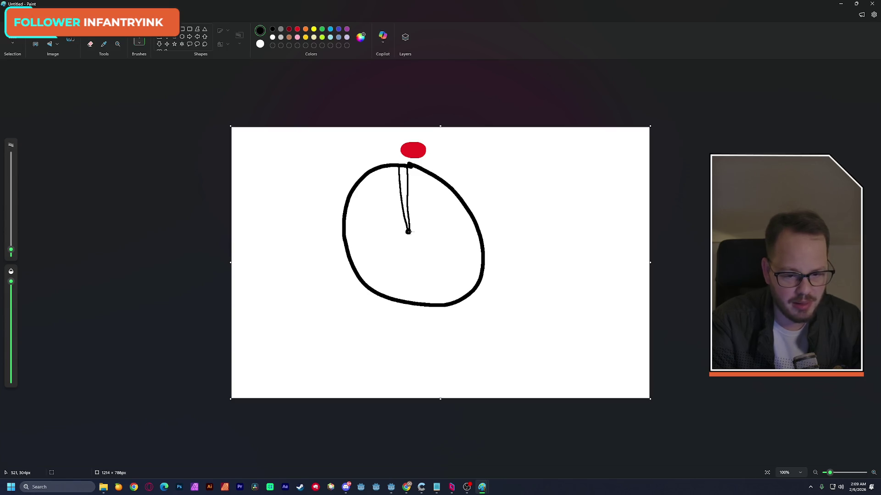
drag(411, 232, 416, 169)
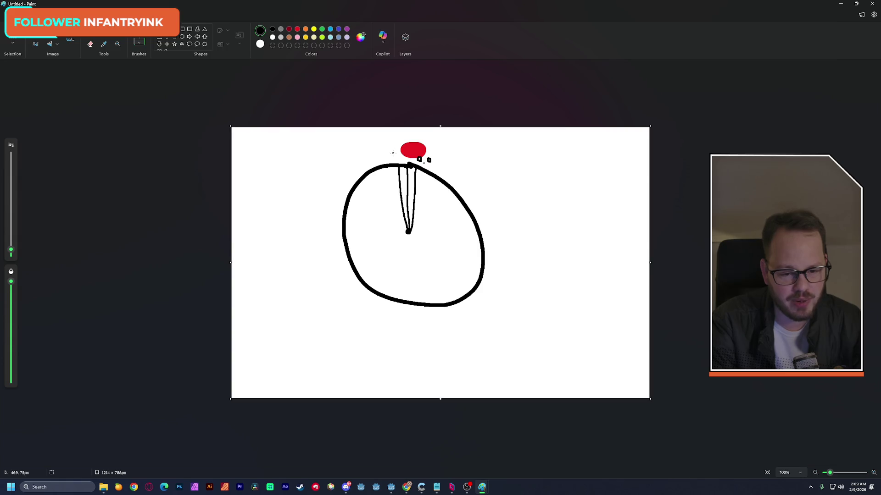
drag(393, 152, 395, 161)
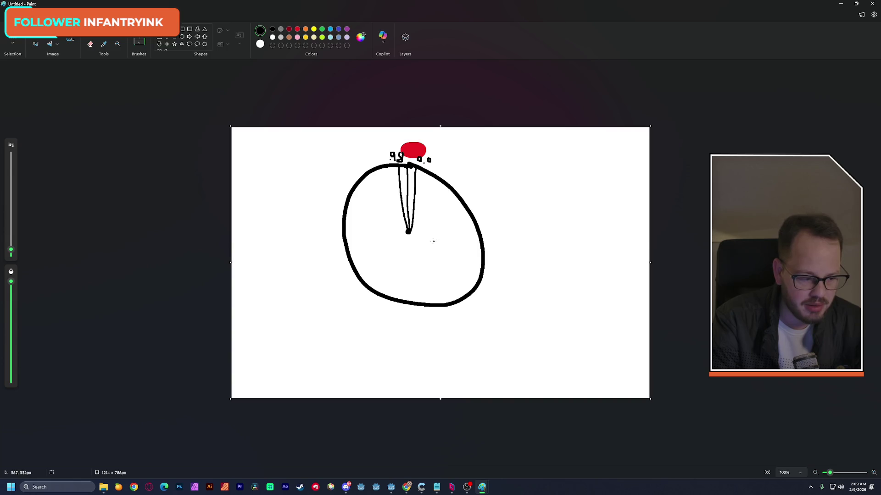
Draw three right-hand radii labelled with hue values including 0.25, plus an arrow to the 0.0 mark.
drag(408, 232, 514, 242)
click(498, 242)
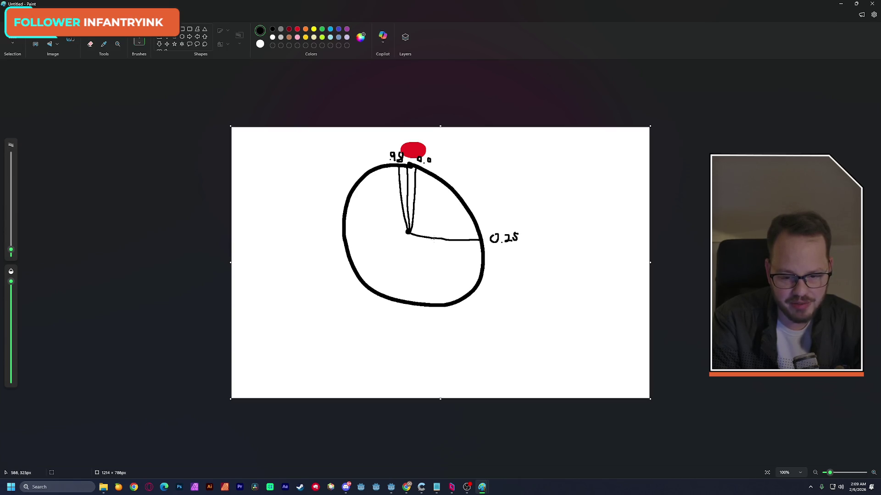
drag(410, 232, 518, 222)
click(500, 225)
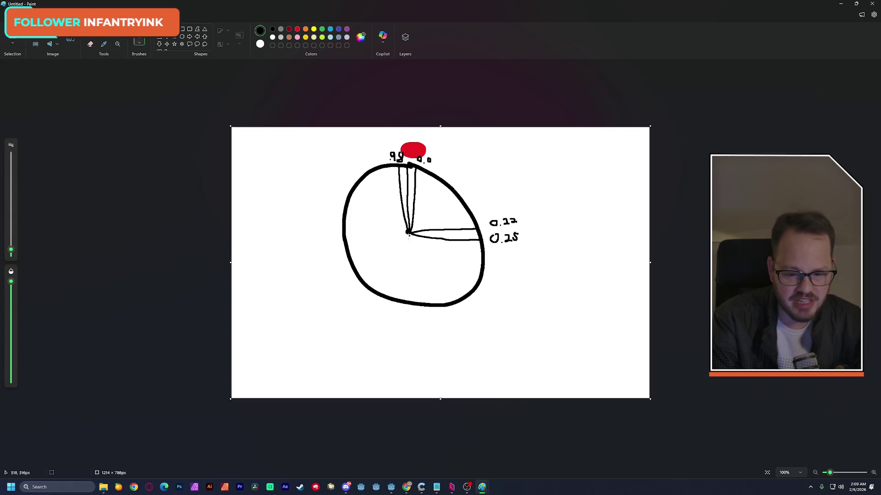
drag(408, 233, 521, 257)
click(503, 256)
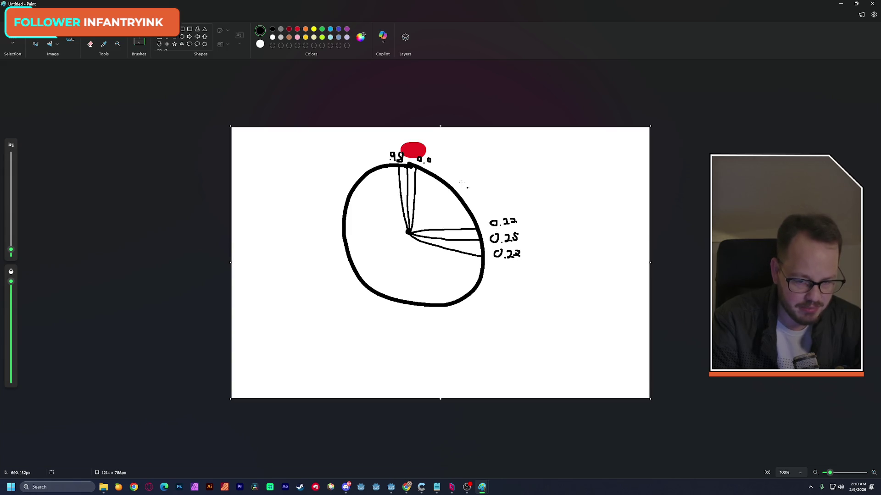
mouse_move(470, 149)
mouse_down()
mouse_move(436, 158)
mouse_move(450, 165)
mouse_up()
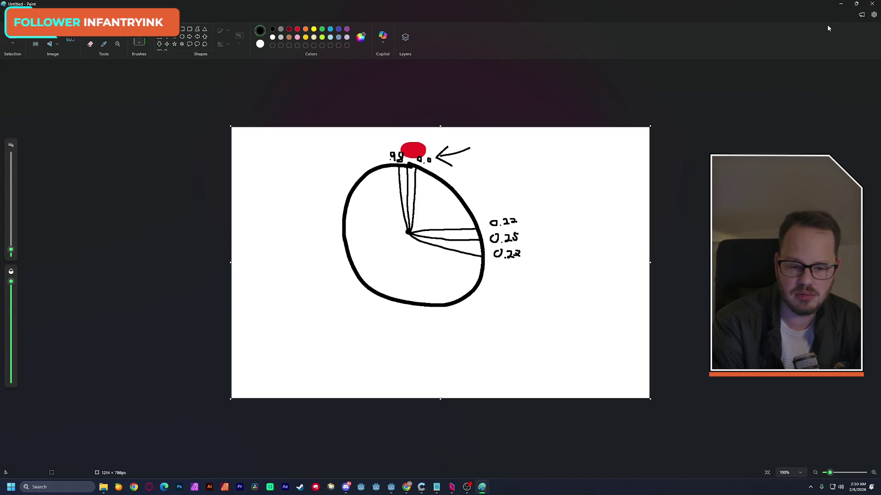
click(856, 3)
On line 149, append || and a copy of the abs(npc_hue - hue) > 0.1 condition.
click(795, 44)
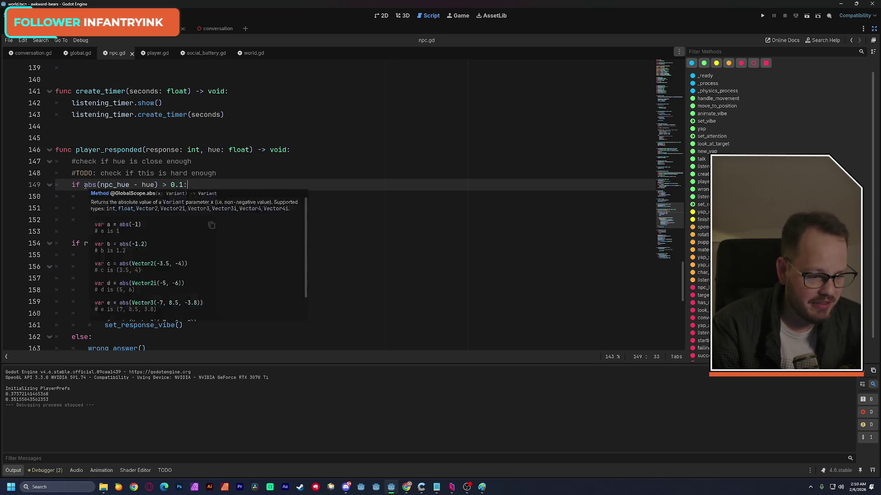
drag(84, 185, 184, 186)
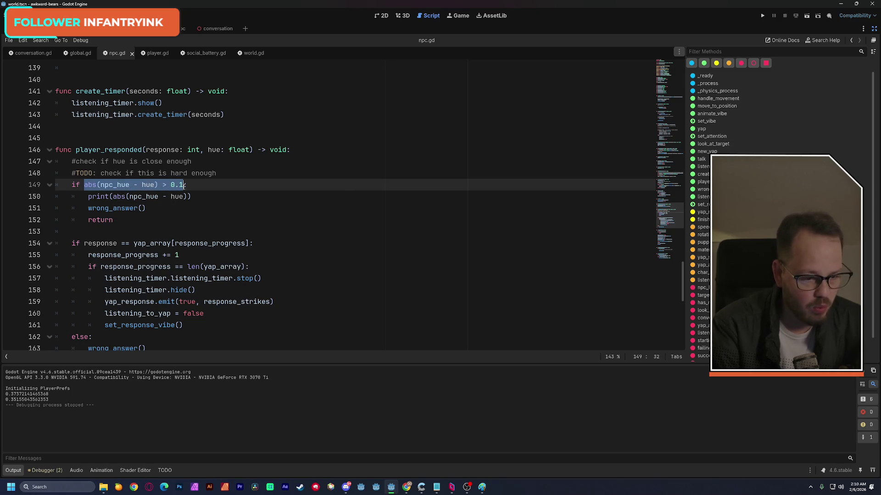
click(184, 185)
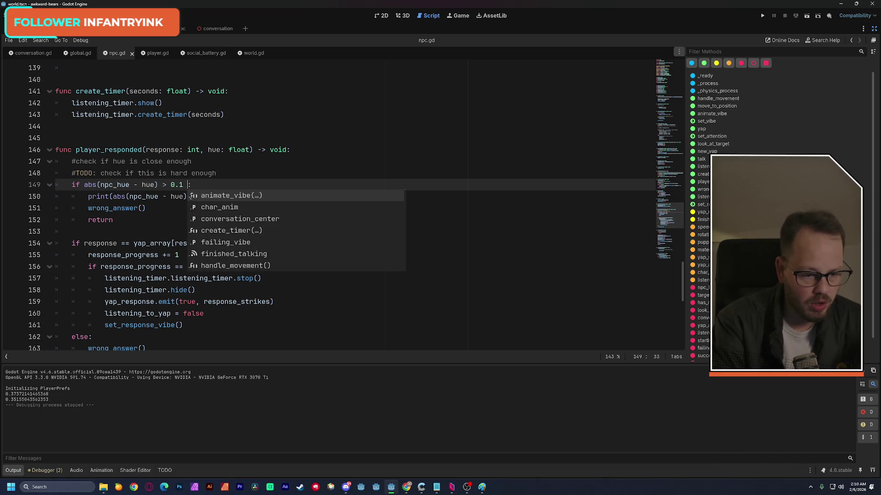
text(||)
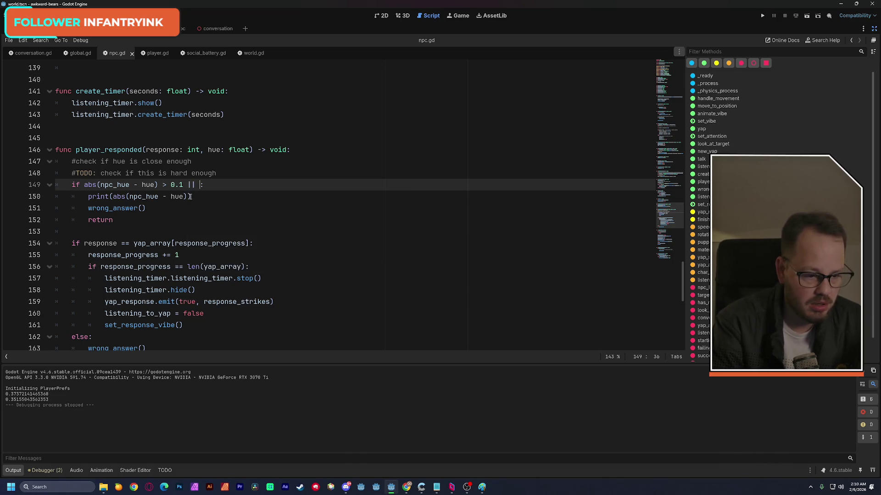
drag(83, 184, 184, 185)
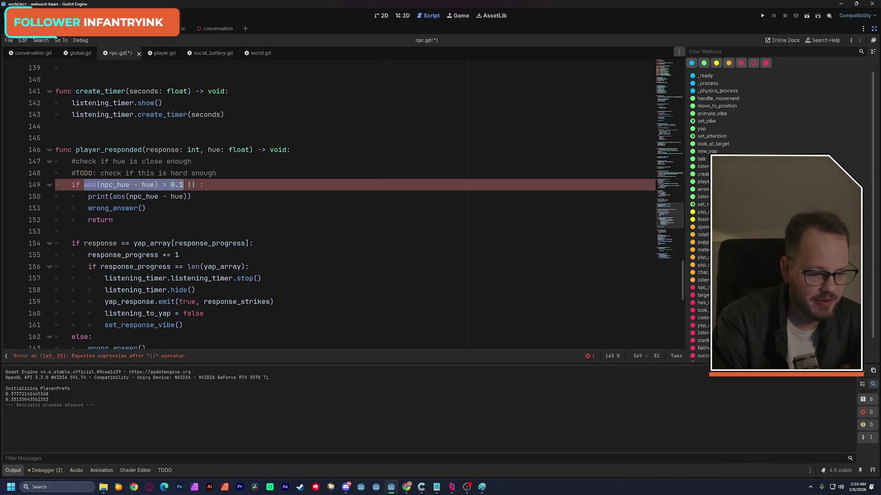
key(ctrl+c)
click(201, 185)
key(ctrl+v)
Change the second comparison from > 0.1 to < 0.9.
click(280, 184)
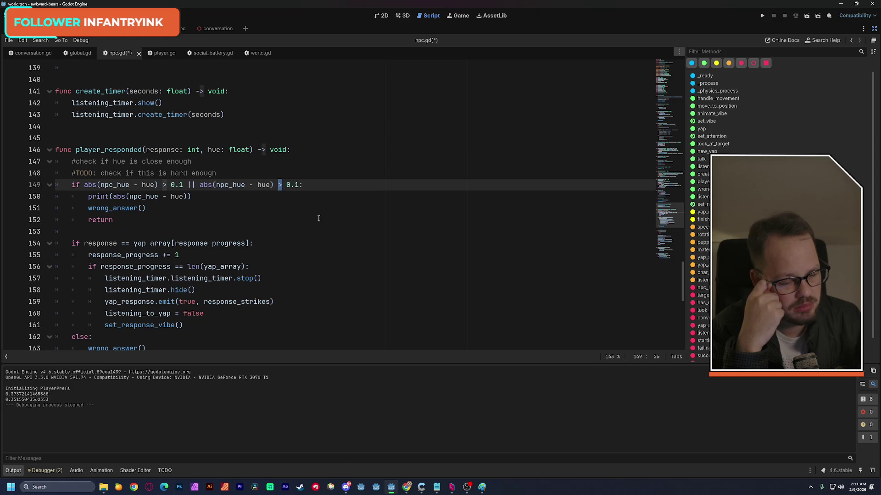
text(<)
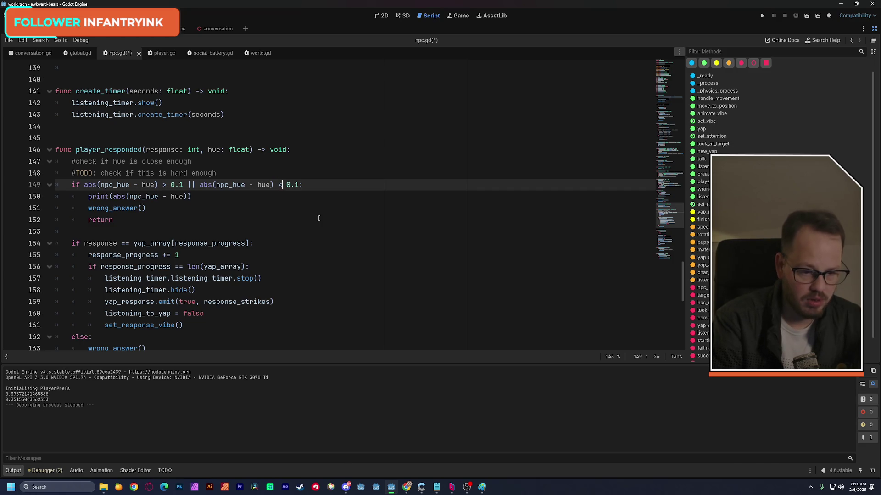
key(Right)
key(Right)
key(Right)
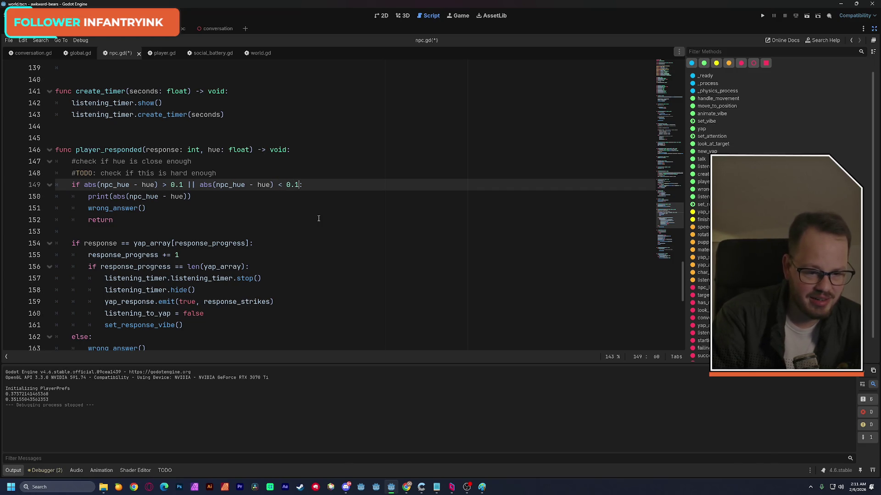
key(BackSpace)
text(9)
key(Up)
key(Up)
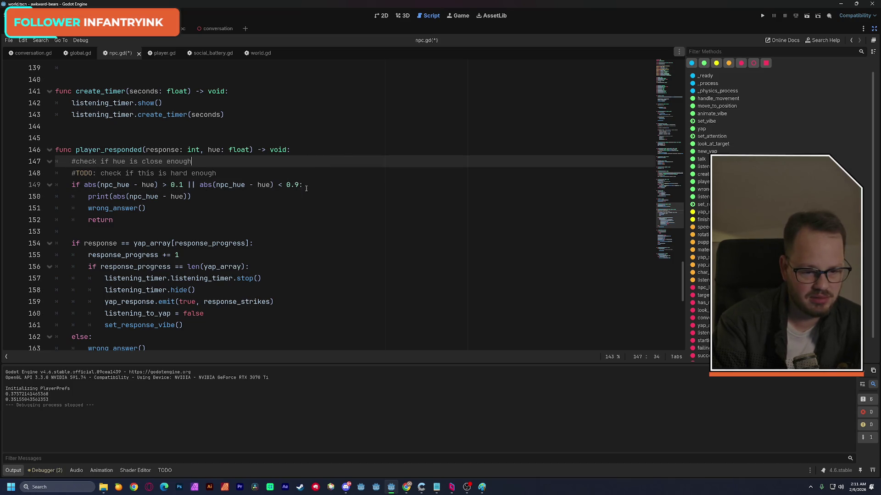
Delete the print(abs(npc_hue - hue)) line under the hue check.
drag(280, 185, 298, 185)
click(319, 152)
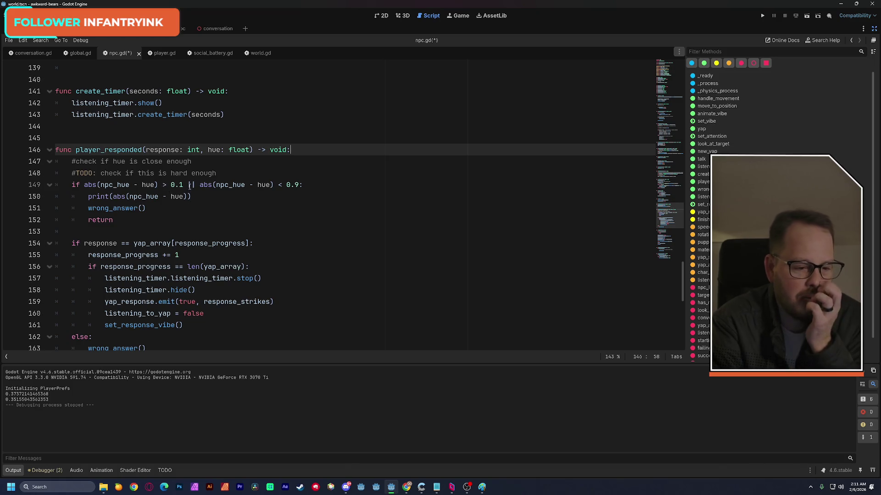
double_click(192, 185)
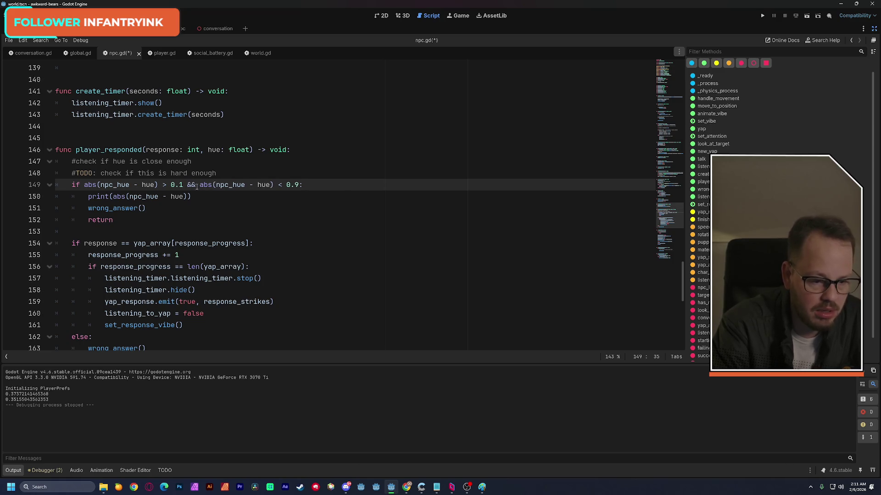
text(||)
click(252, 150)
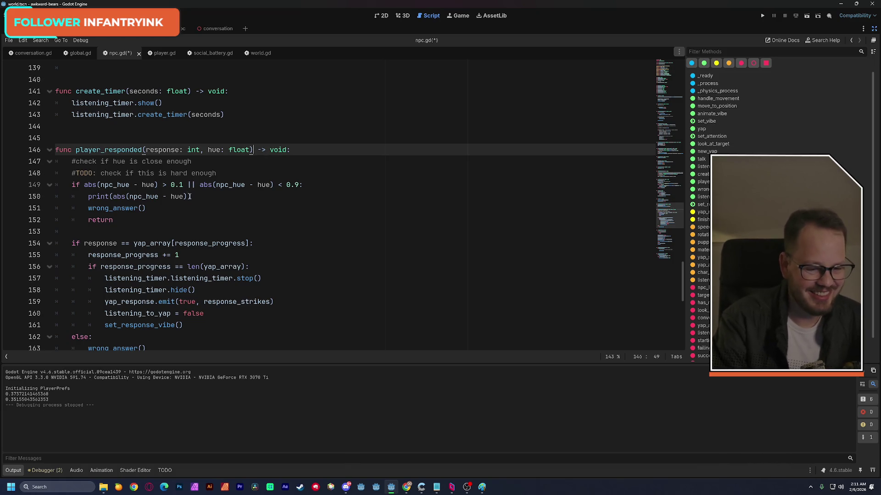
drag(191, 196, 71, 202)
key(BackSpace)
key(BackSpace)
key(BackSpace)
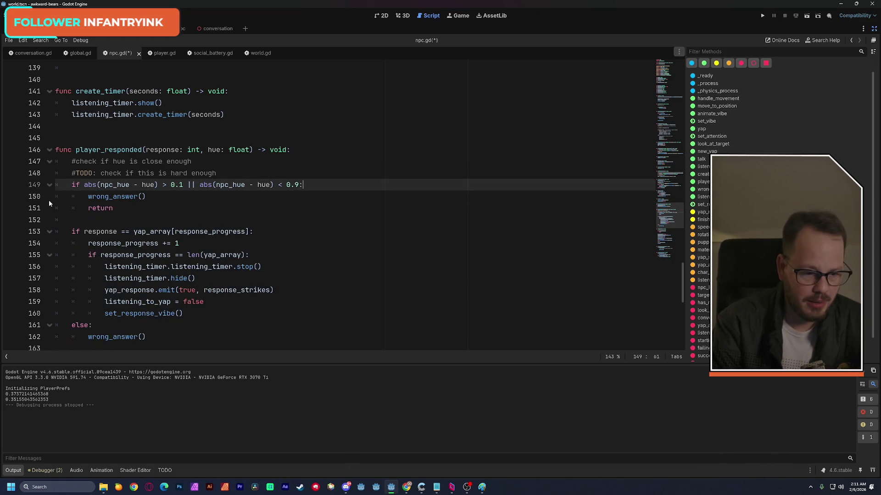
click(332, 151)
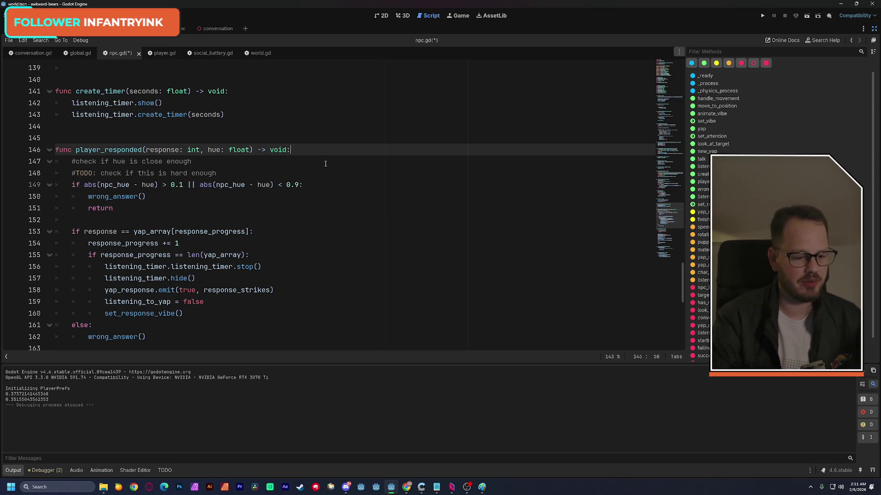
Delete the #TODO comment line about whether the check is hard enough.
scroll(326, 161, down, 2)
scroll(325, 166, up, 1)
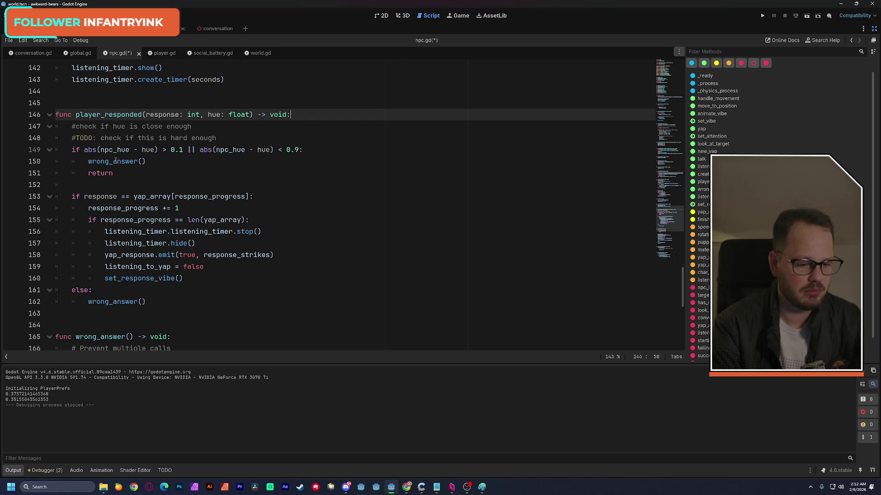
drag(73, 150, 114, 173)
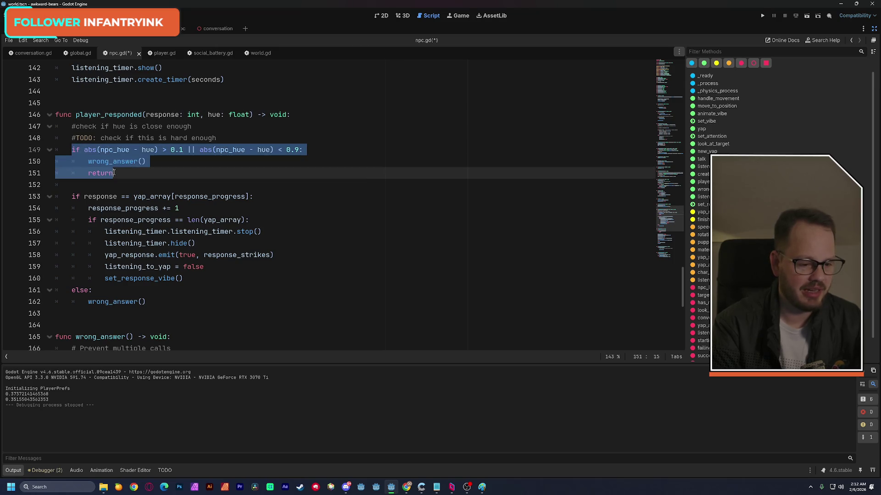
click(164, 150)
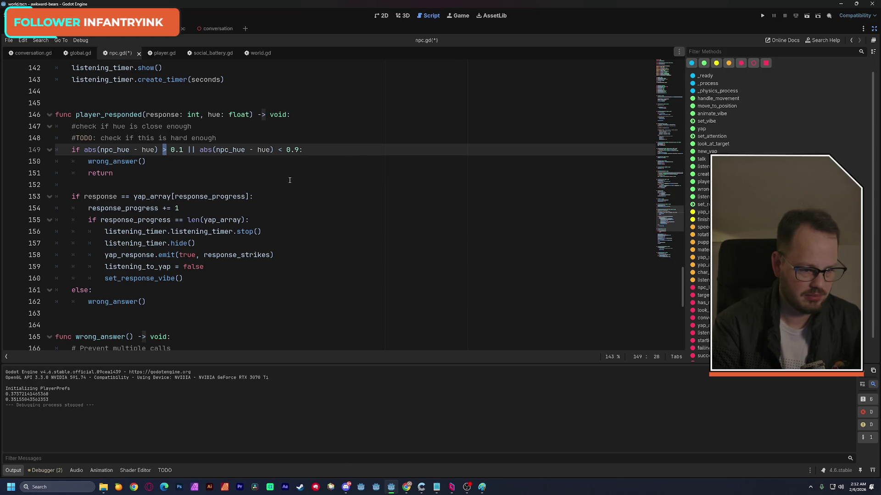
click(307, 170)
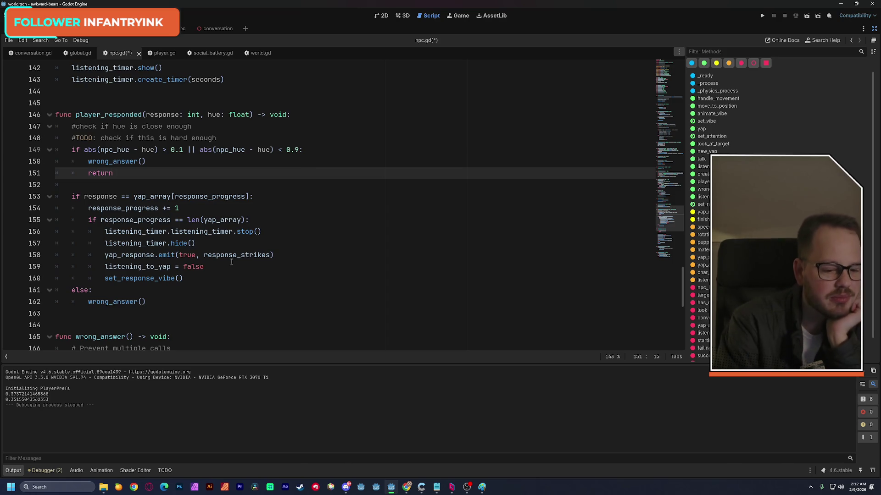
mouse_move(88, 219)
mouse_down()
mouse_move(183, 278)
mouse_move(200, 275)
mouse_up()
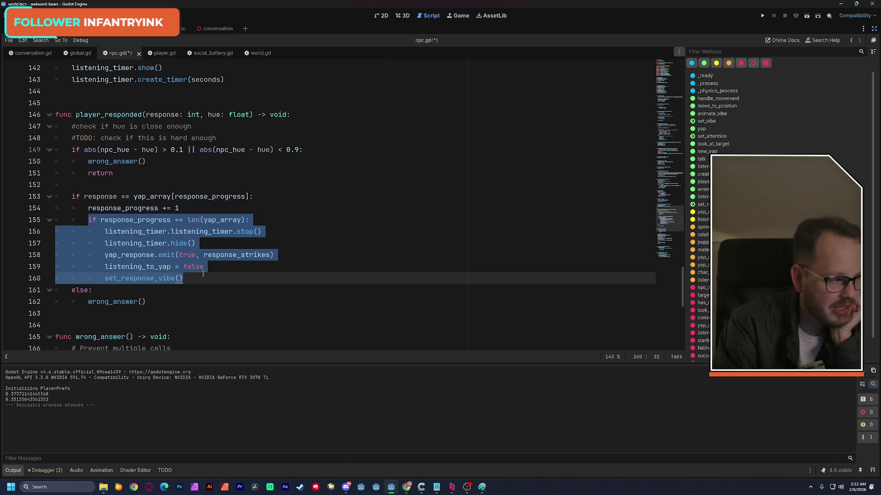
click(203, 274)
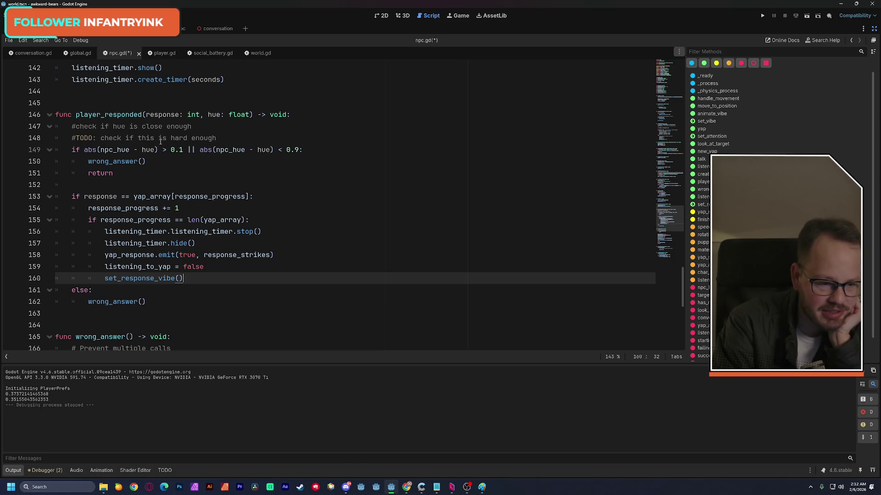
drag(216, 138, 101, 140)
drag(216, 138, 51, 136)
key(BackSpace)
key(BackSpace)
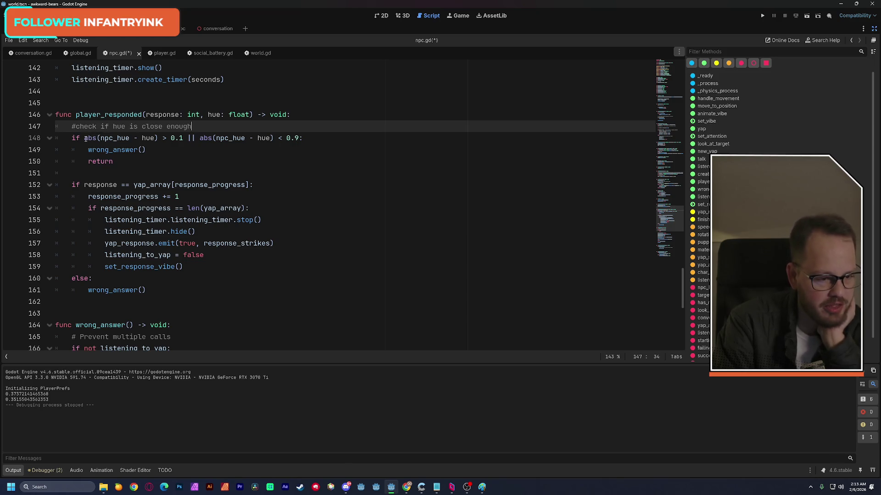
Move the < 0.9 comparison into a nested line: if abs(npc_hue - hue) < 0.9:.
drag(84, 138, 158, 140)
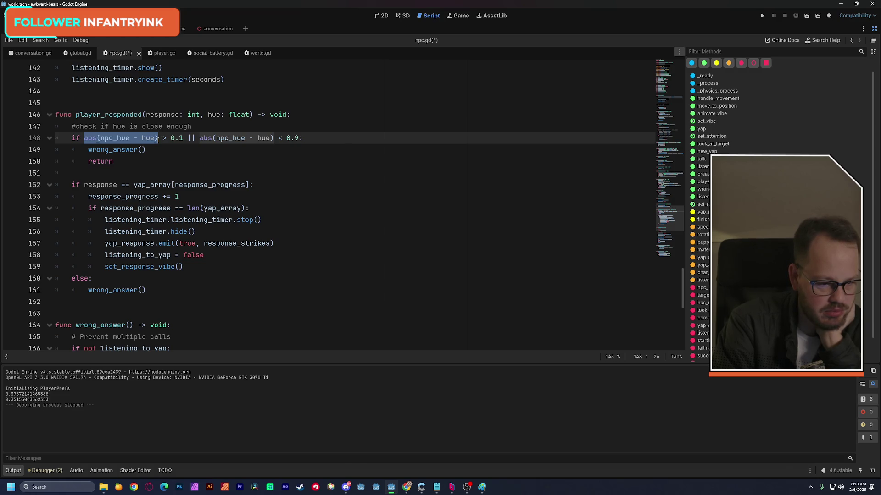
drag(158, 139, 184, 138)
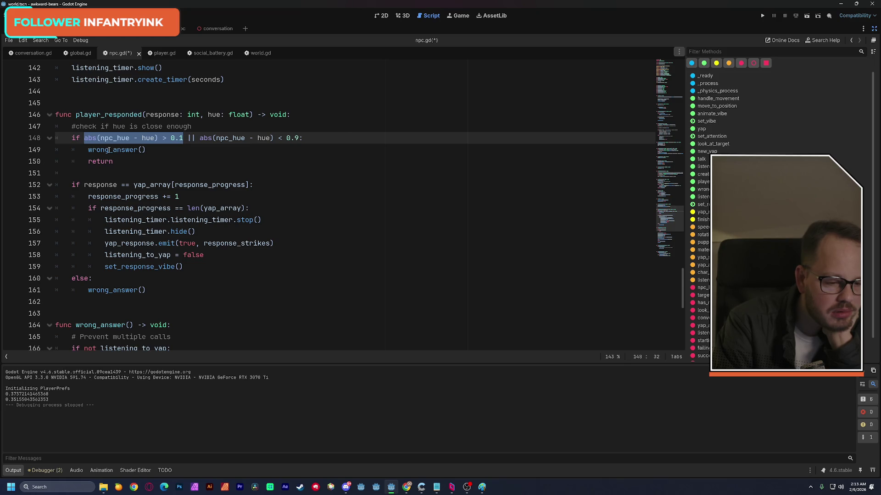
click(88, 150)
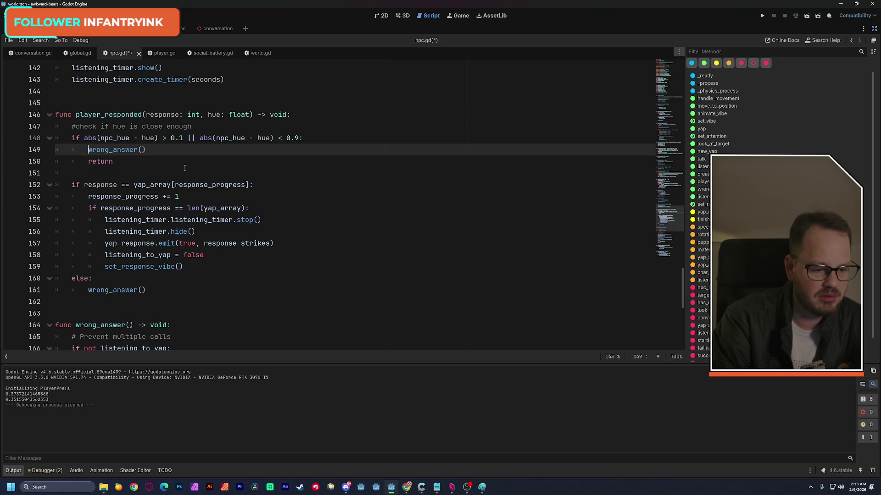
key(Return)
key(Return)
key(Up)
key(Up)
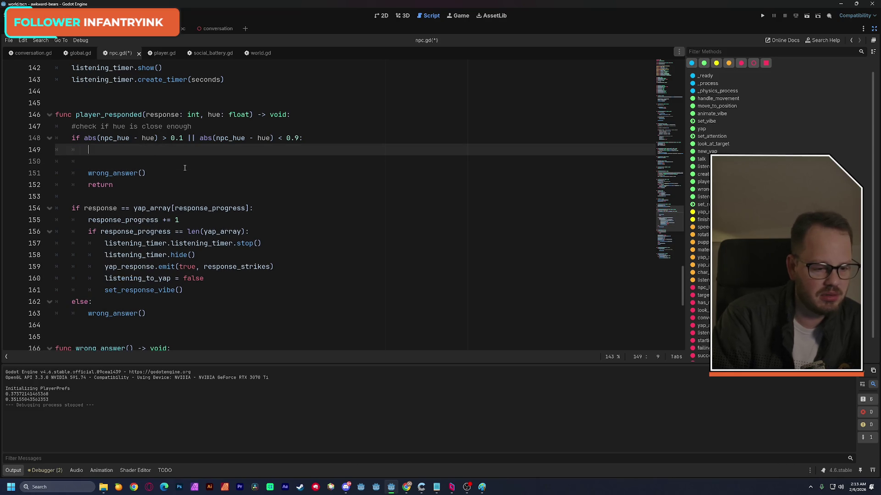
drag(199, 138, 300, 138)
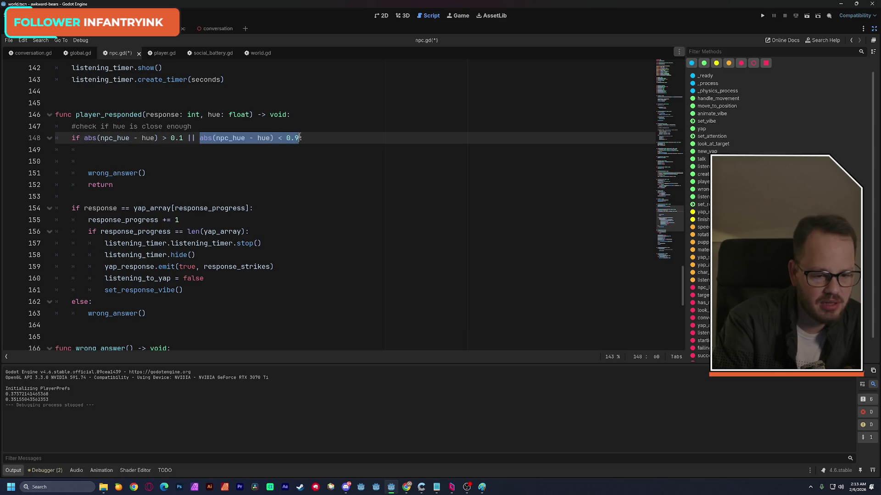
key(BackSpace)
key(BackSpace)
key(BackSpace)
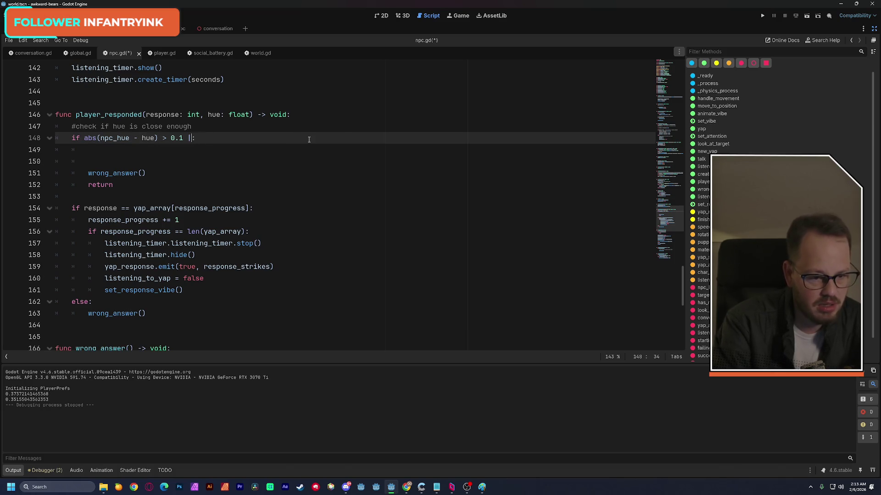
key(BackSpace)
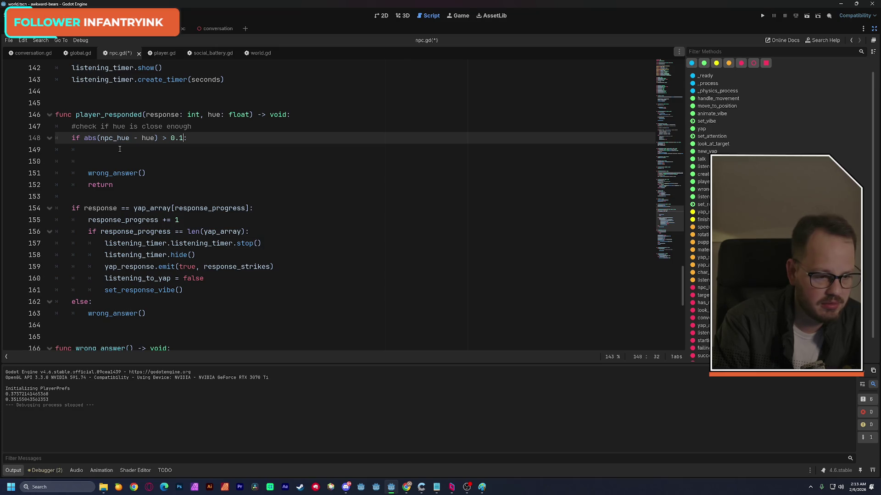
text(:)
click(120, 149)
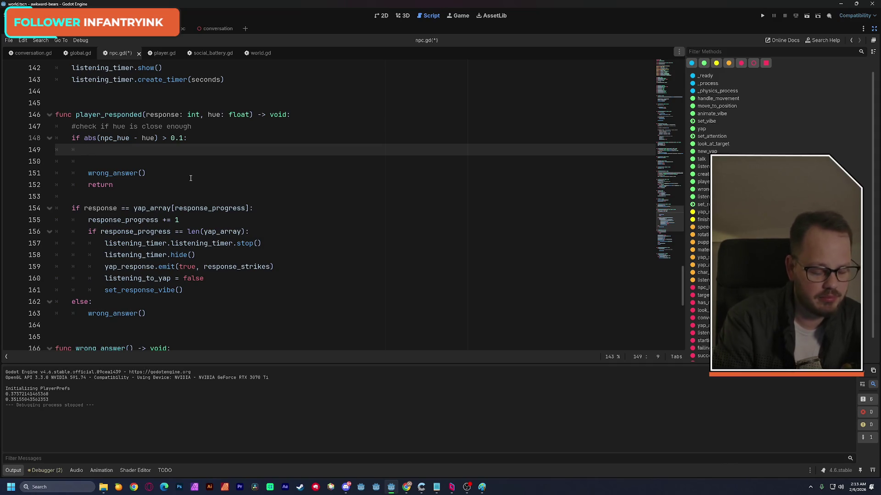
text(if )
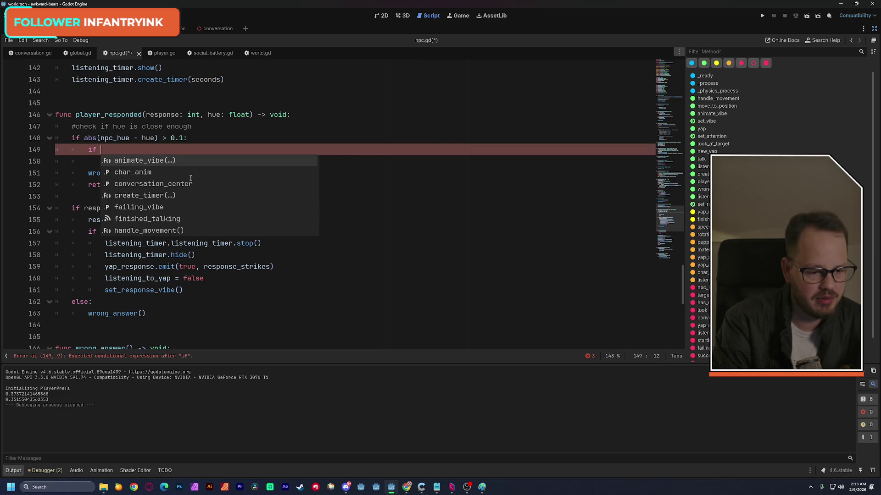
text(abs(npc_hue - hue) < 0.9)
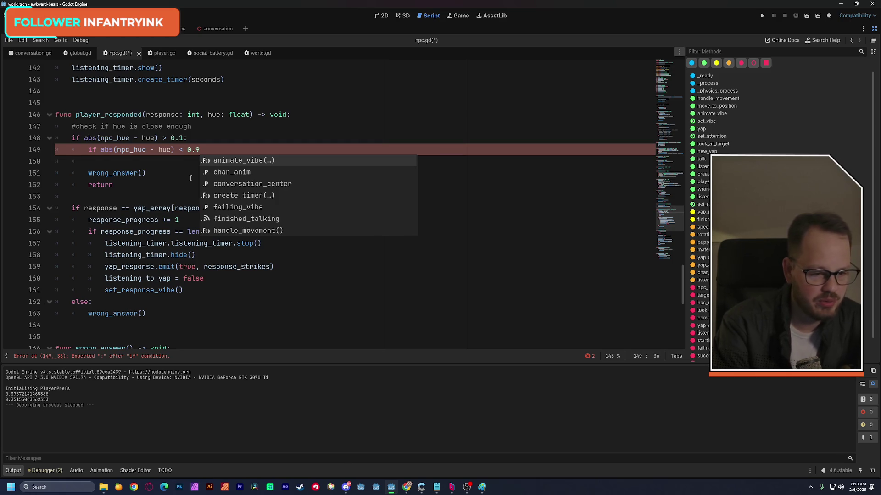
text(:)
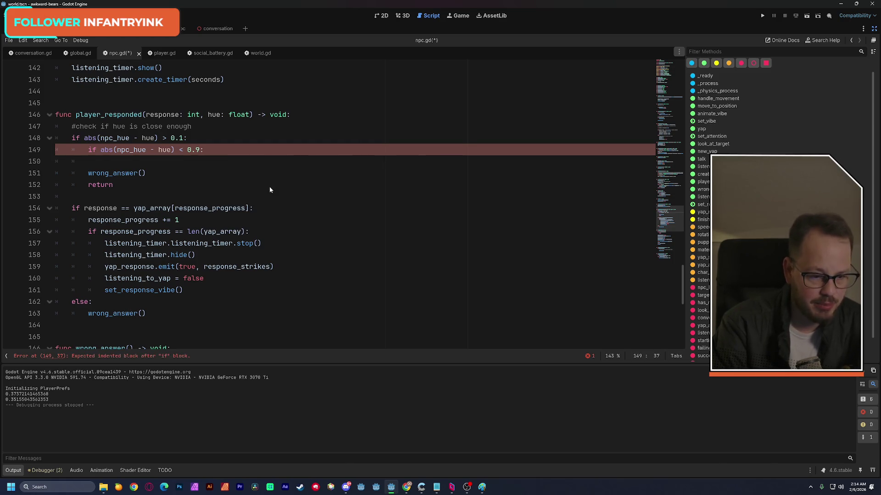
Cut the < 0.9 comparison back after && on the outer condition and delete the empty nested if.
drag(88, 173, 117, 181)
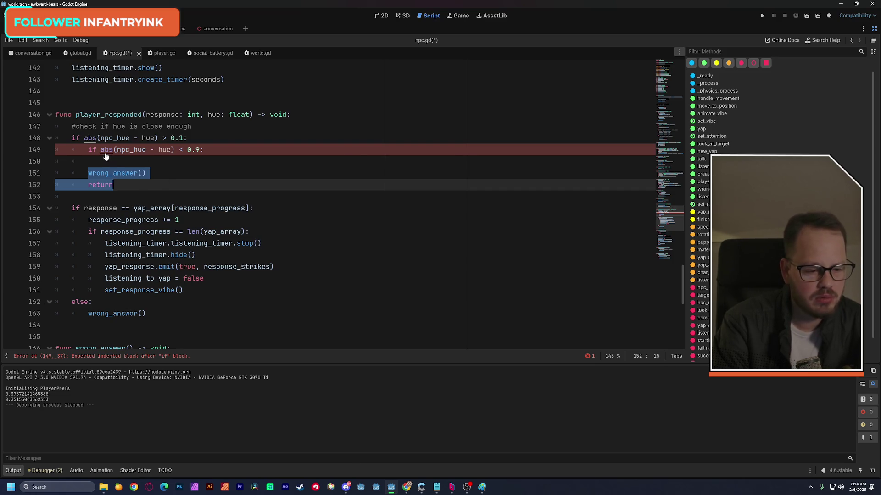
drag(101, 151, 200, 155)
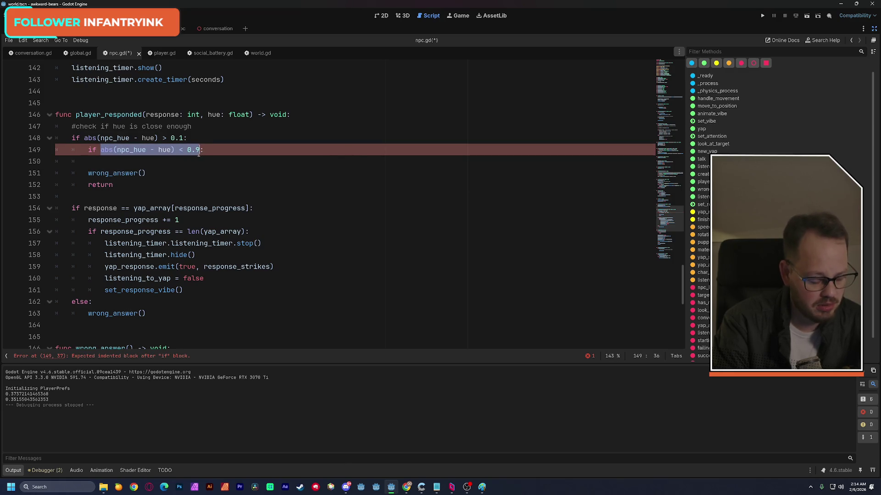
key(ctrl+x)
click(186, 139)
text(&&)
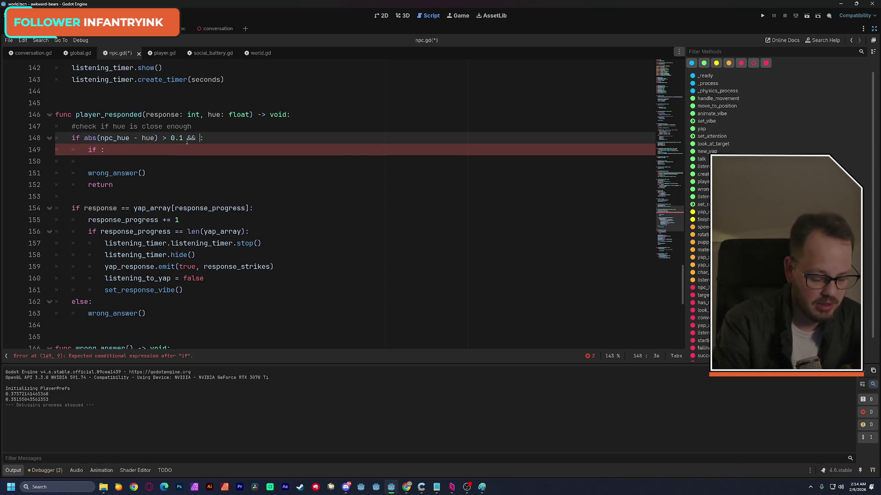
key(ctrl+v)
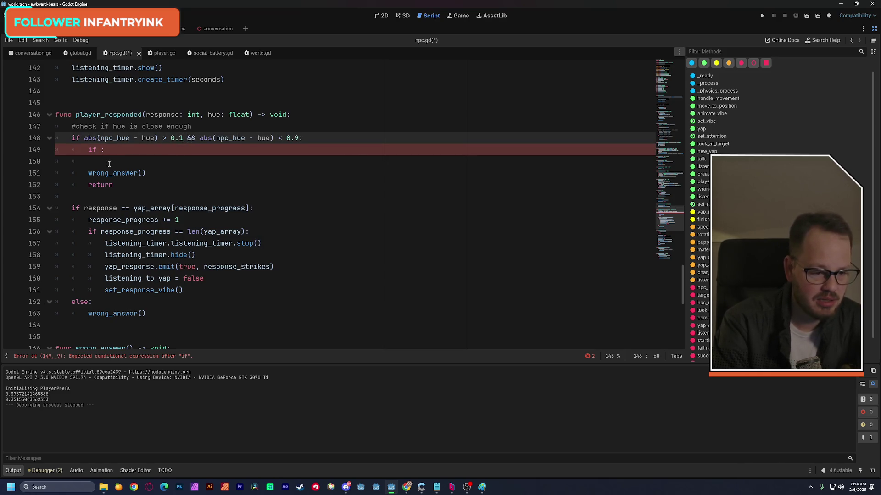
drag(109, 163, 39, 152)
key(BackSpace)
key(Left)
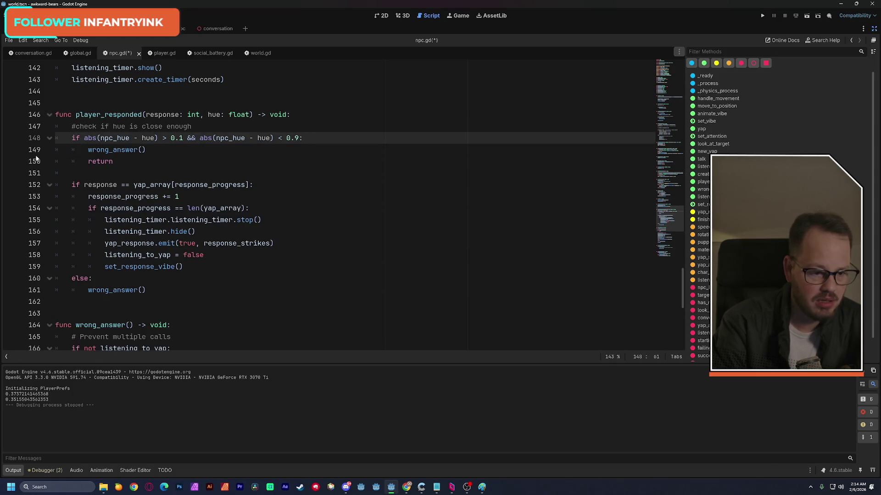
mouse_move(85, 139)
mouse_down()
mouse_move(138, 151)
mouse_move(183, 144)
mouse_up()
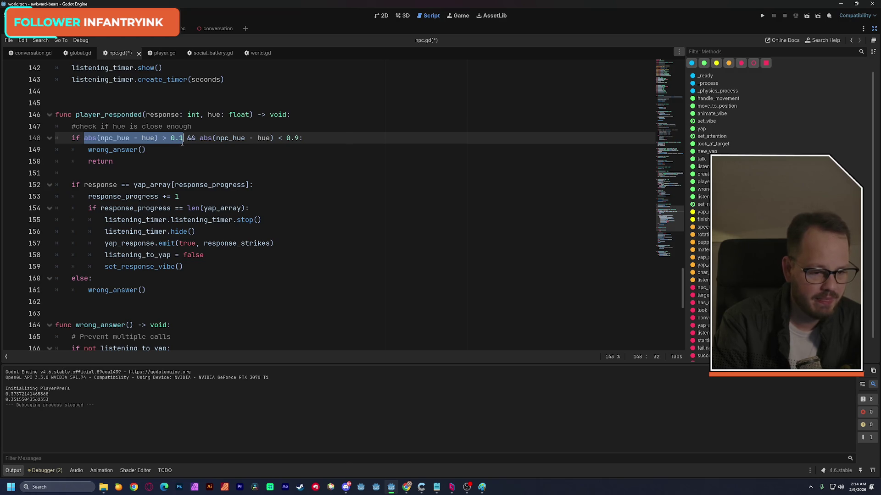
drag(182, 143, 300, 137)
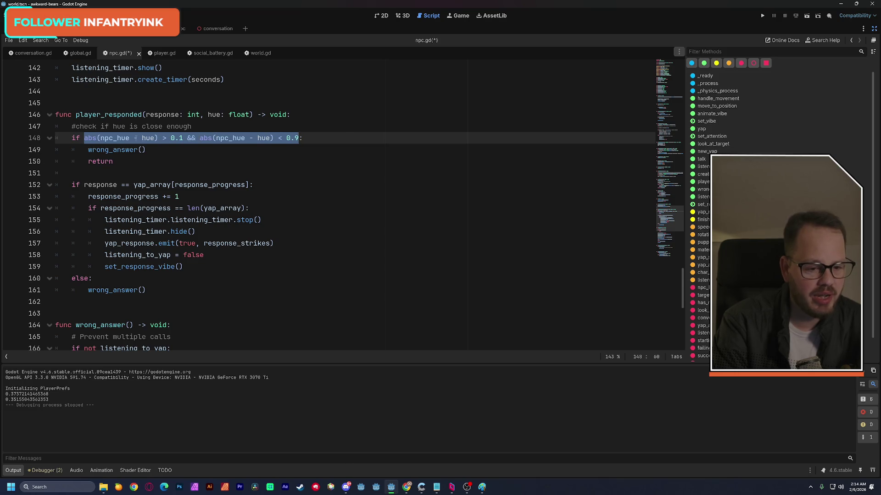
drag(84, 138, 300, 139)
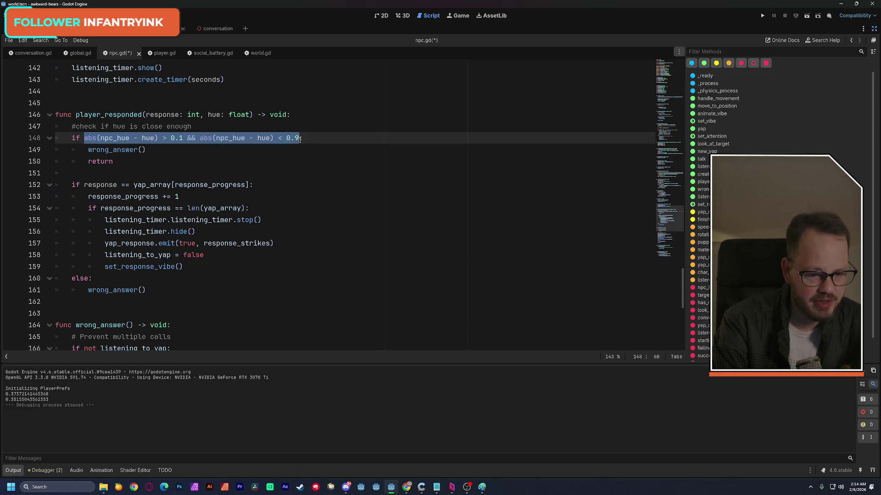
click(191, 138)
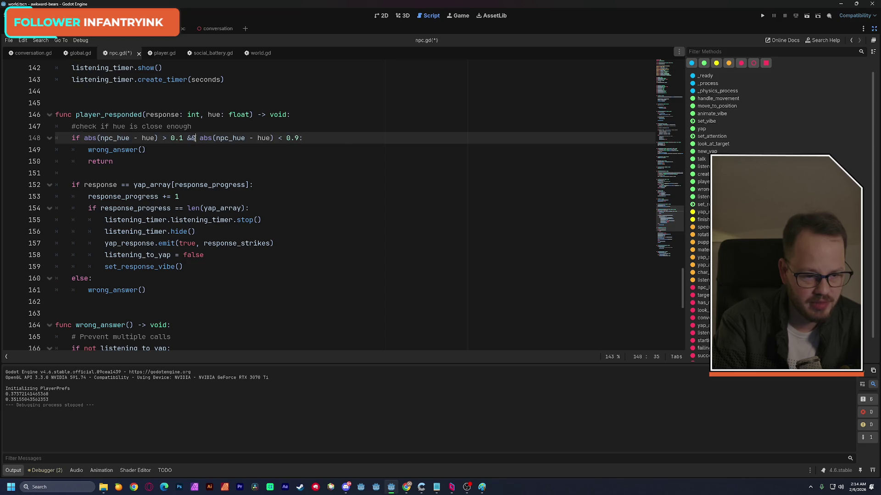
double_click(191, 138)
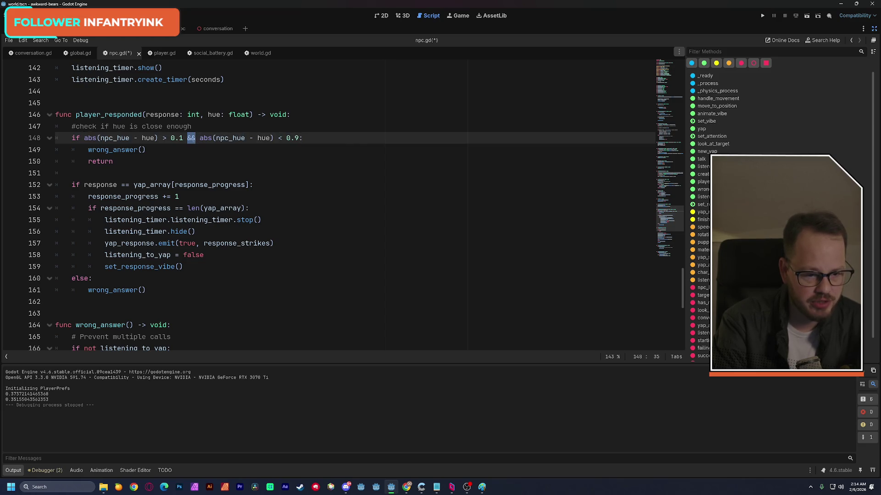
drag(84, 138, 183, 138)
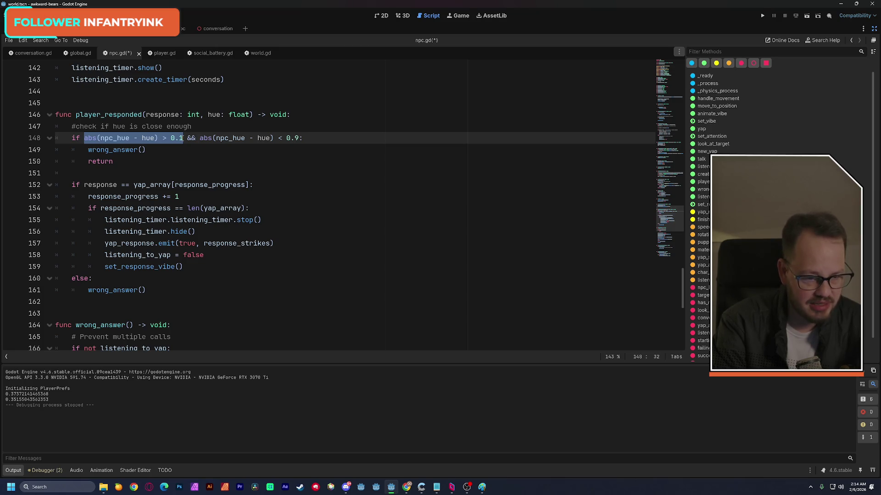
click(188, 138)
drag(187, 138, 299, 138)
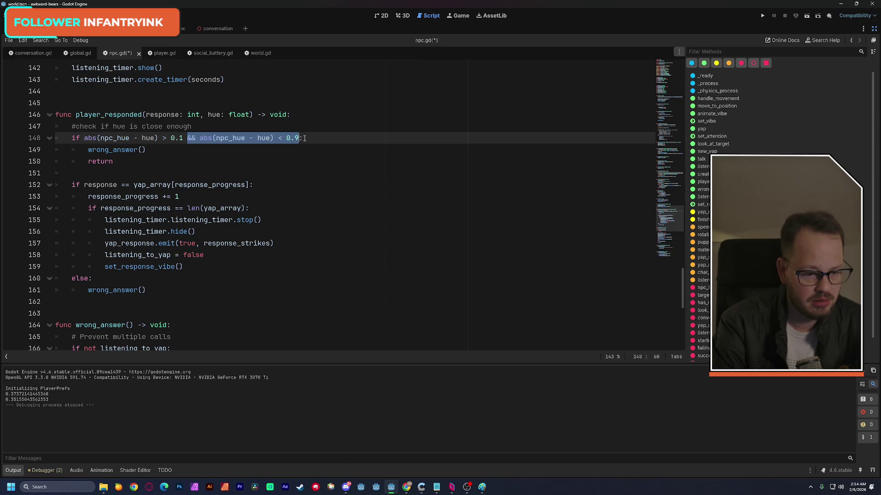
click(297, 138)
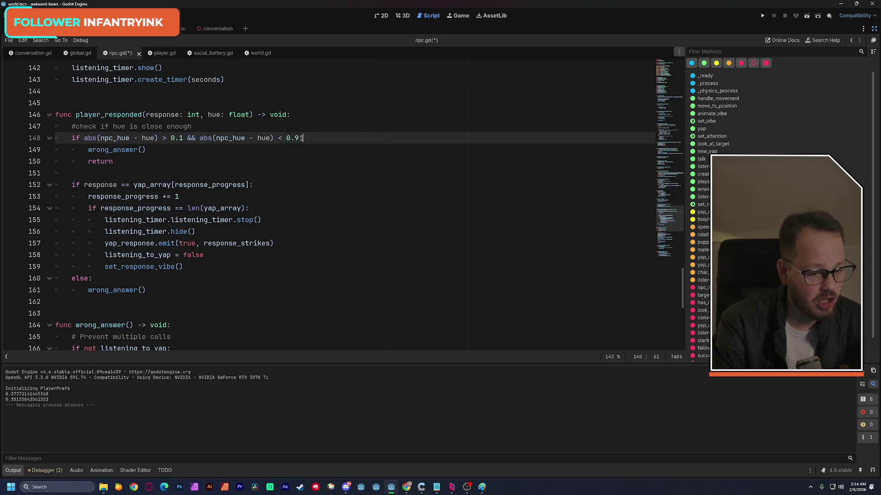
text(:)
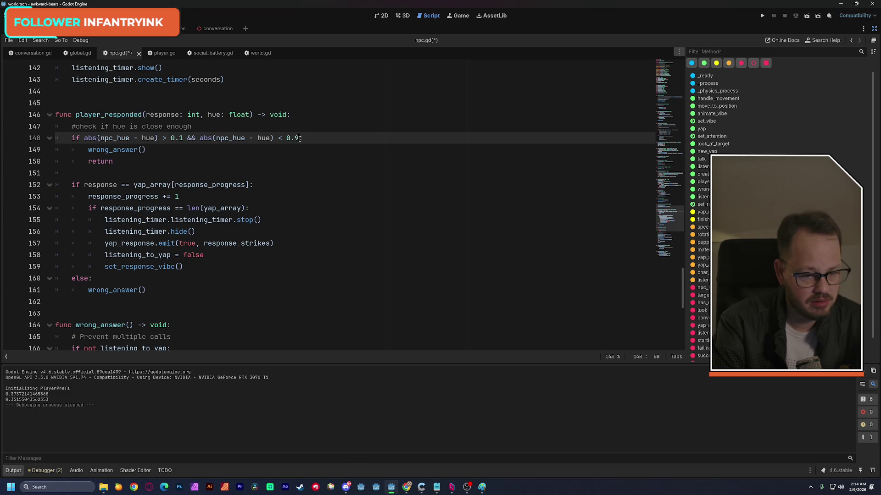
drag(300, 138, 199, 141)
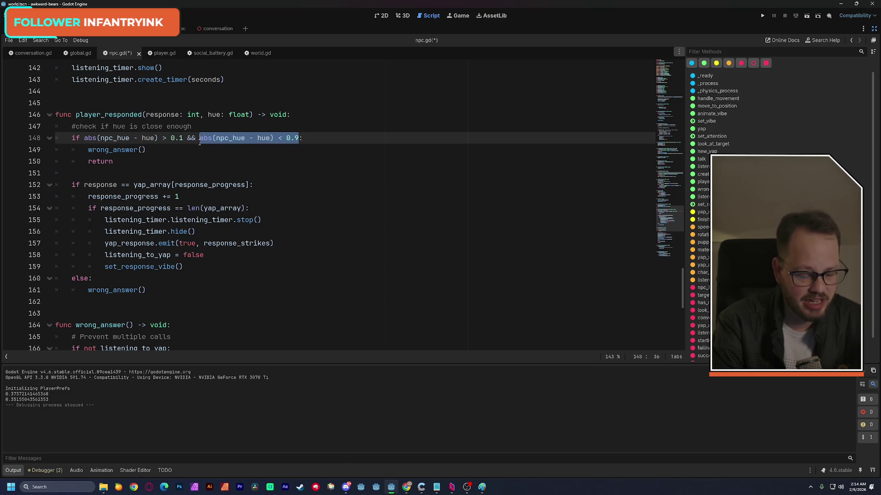
click(282, 114)
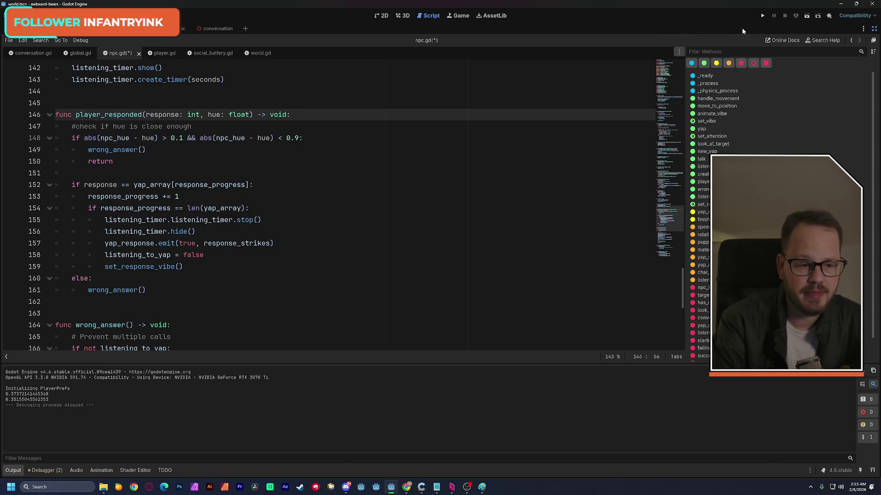
Set Display > Window Mode to Fullscreen in Project Settings, then run and stop the game.
click(34, 15)
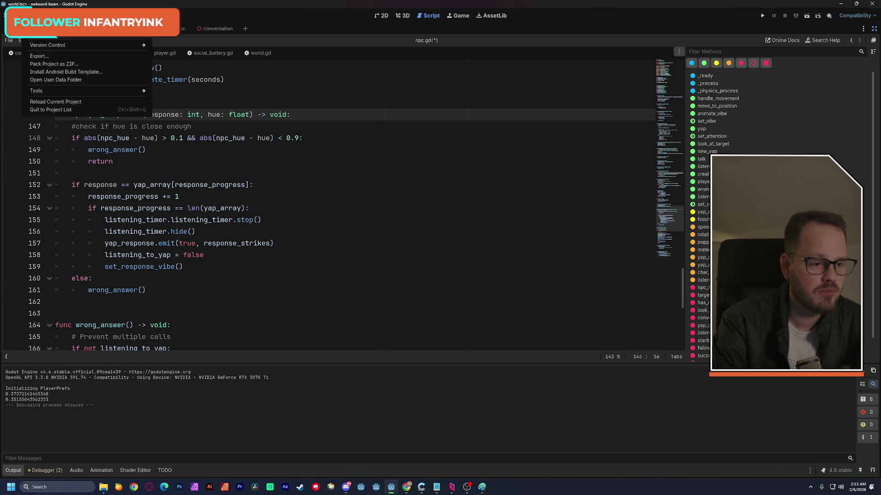
click(45, 34)
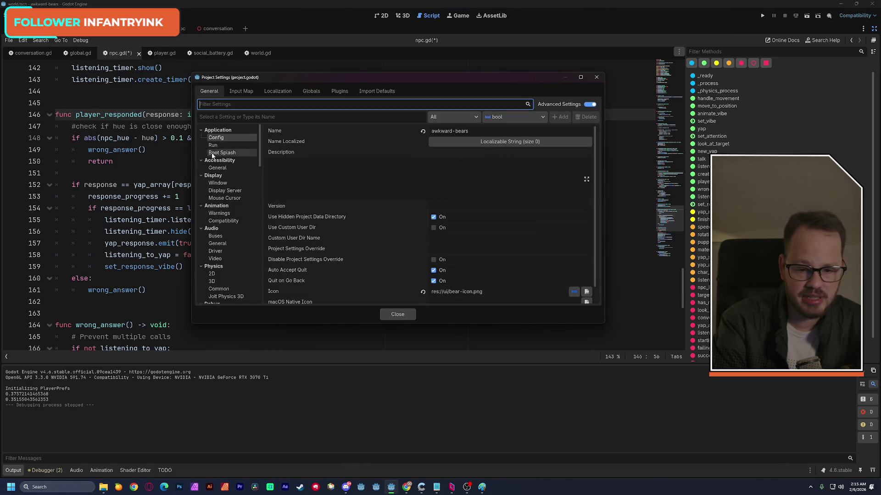
click(233, 183)
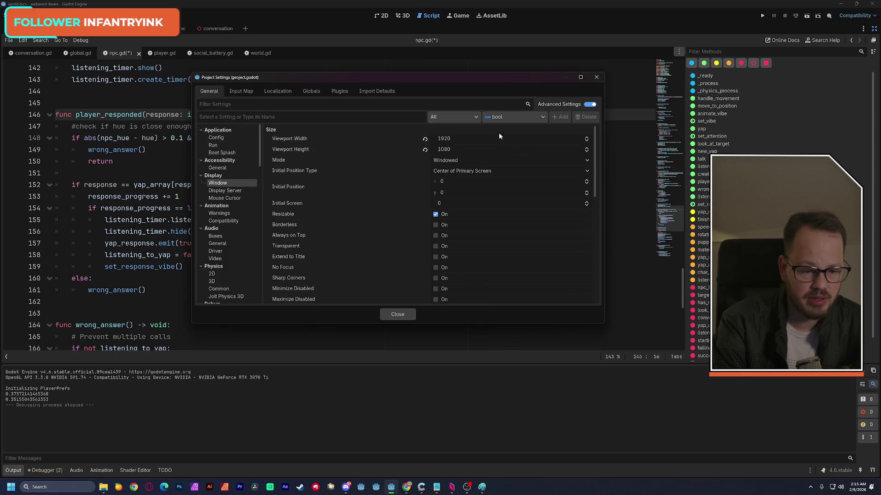
click(454, 160)
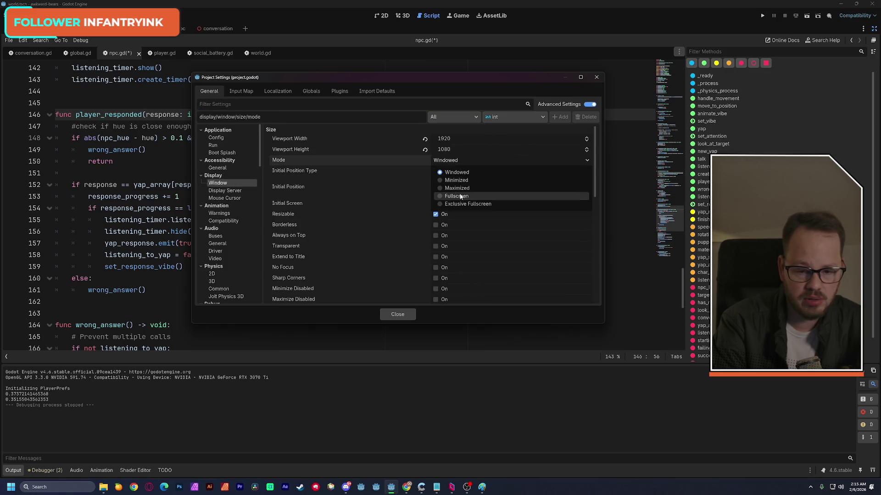
click(459, 194)
click(397, 315)
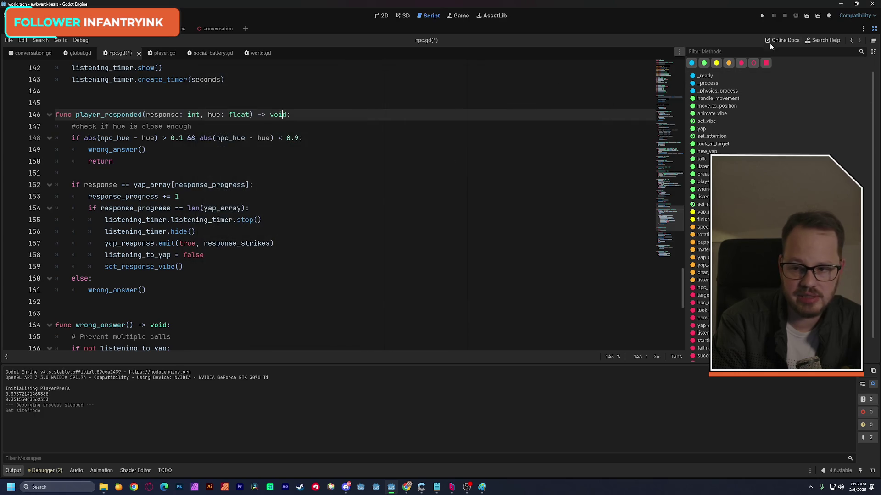
click(806, 17)
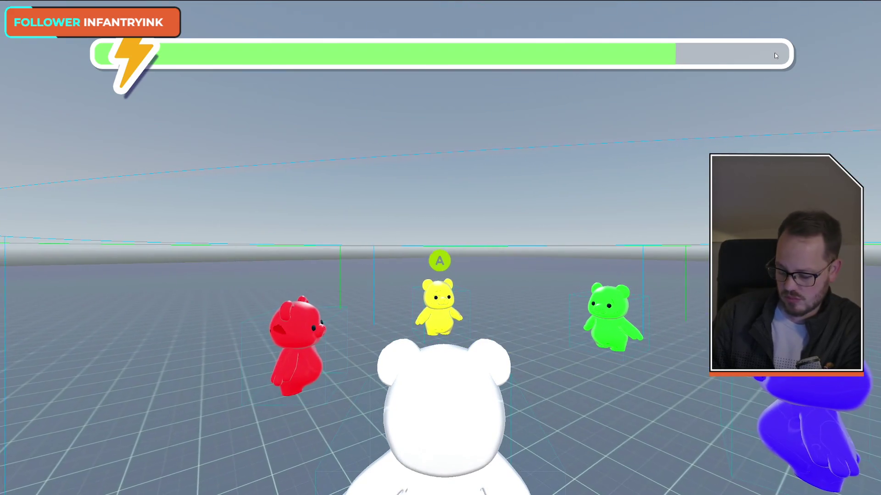
key(F8)
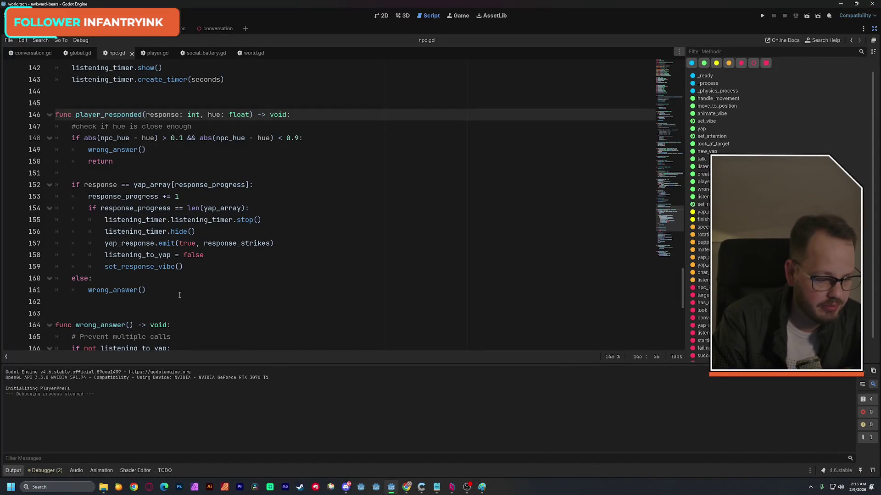
Insert a new print() line above the hue check on line 148.
click(90, 150)
key(Return)
key(Up)
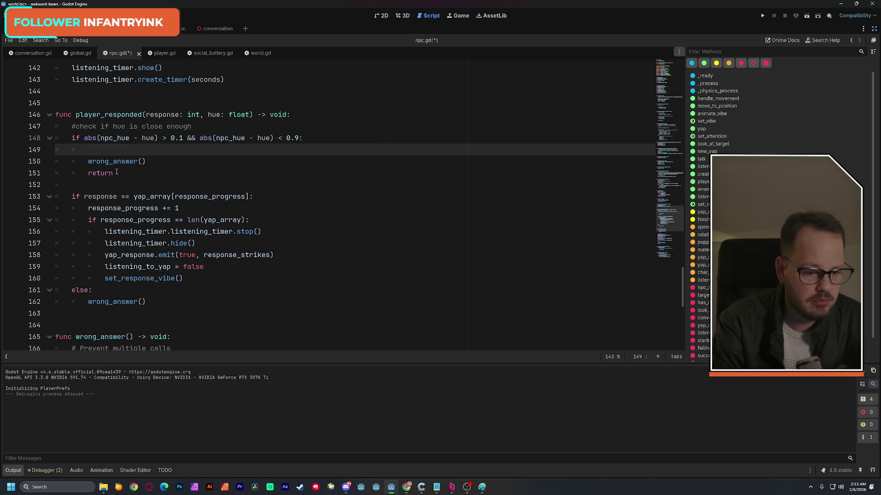
key(BackSpace)
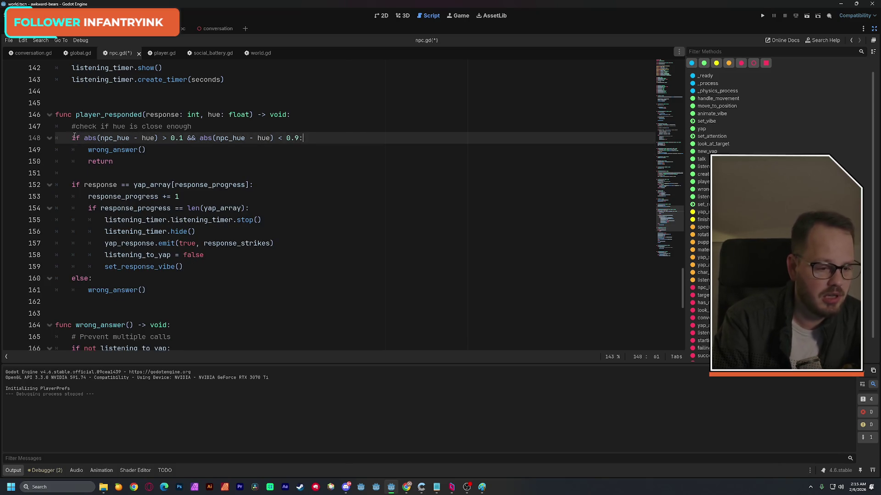
key(ctrl+shift+Return)
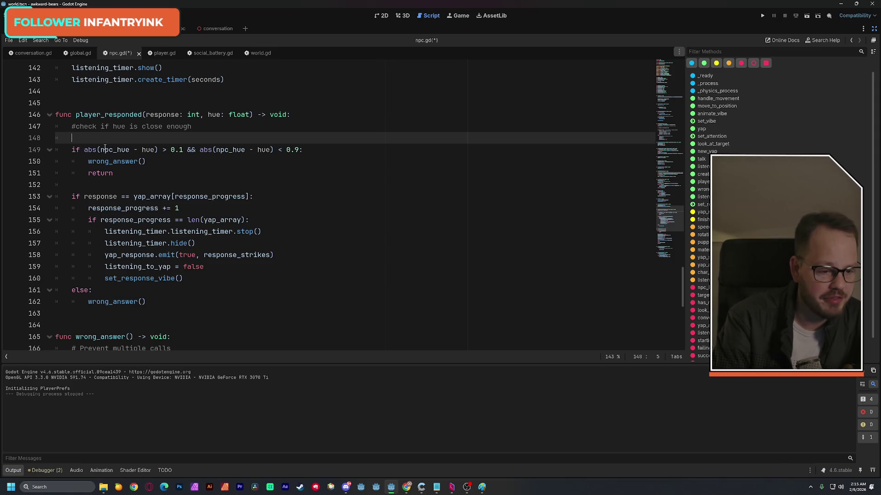
text(print)
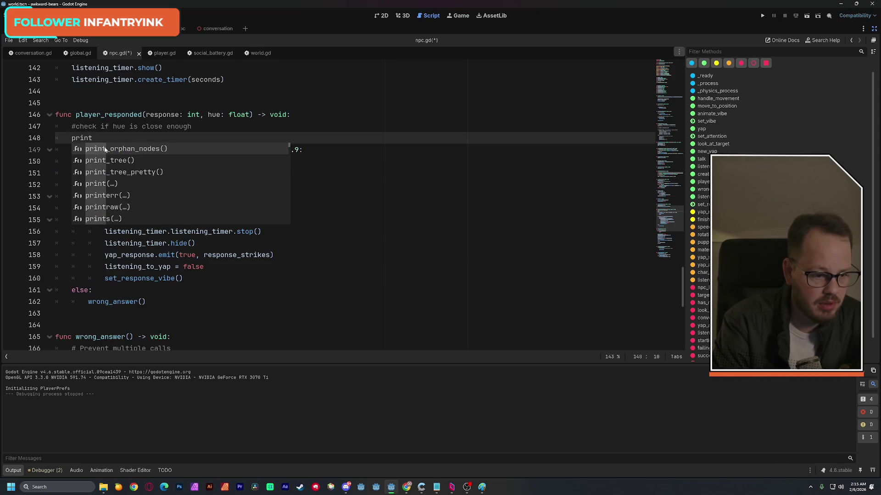
key(Return)
click(265, 122)
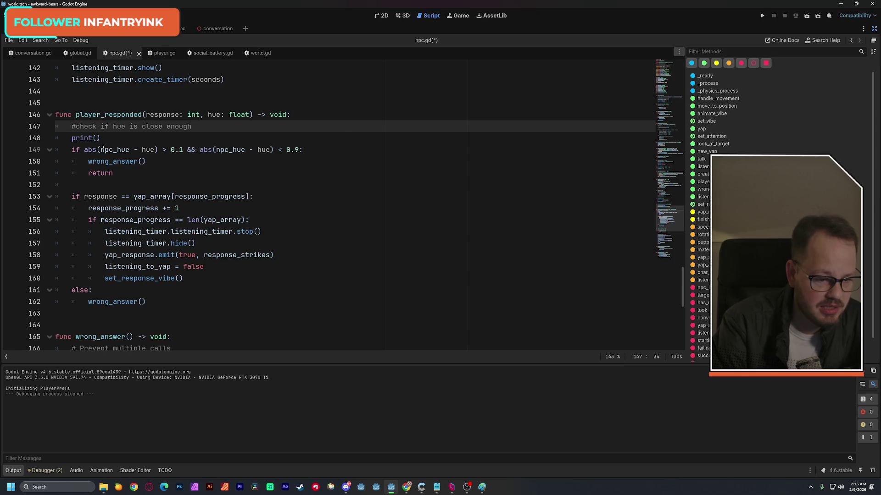
Put abs(npc_hue - hue) inside the print() call and save npc.gd.
drag(84, 150, 158, 150)
key(ctrl+c)
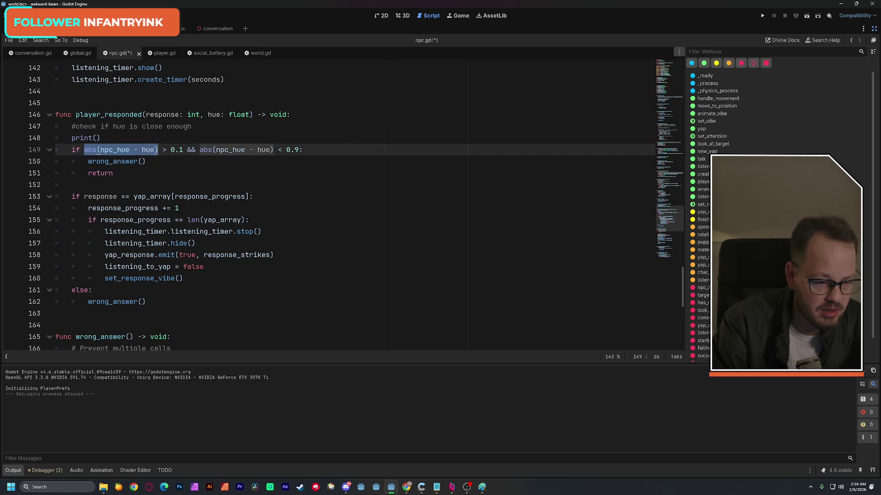
click(97, 138)
key(ctrl+v)
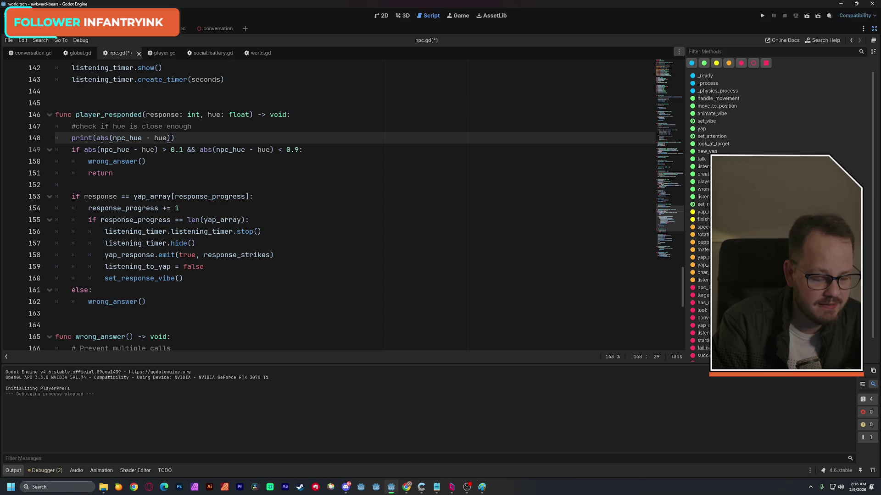
click(309, 118)
key(ctrl+s)
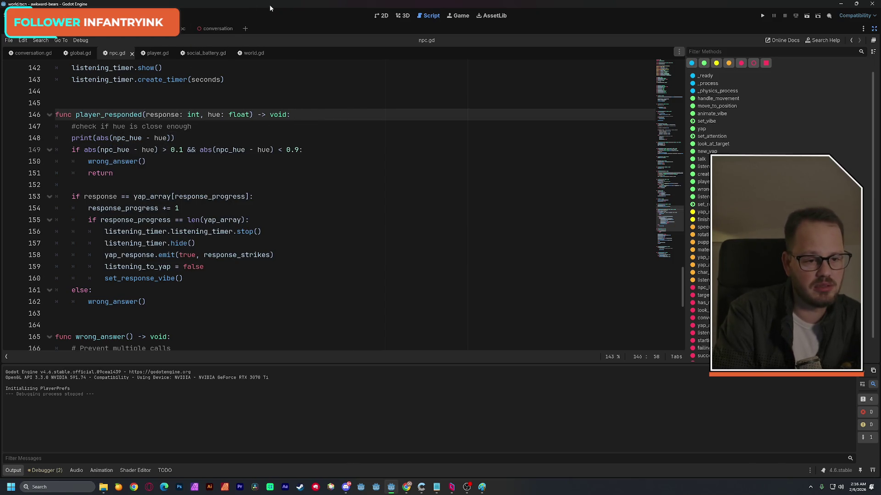
Run the bear game again fullscreen and view it from the third-person camera behind the player bear.
click(808, 19)
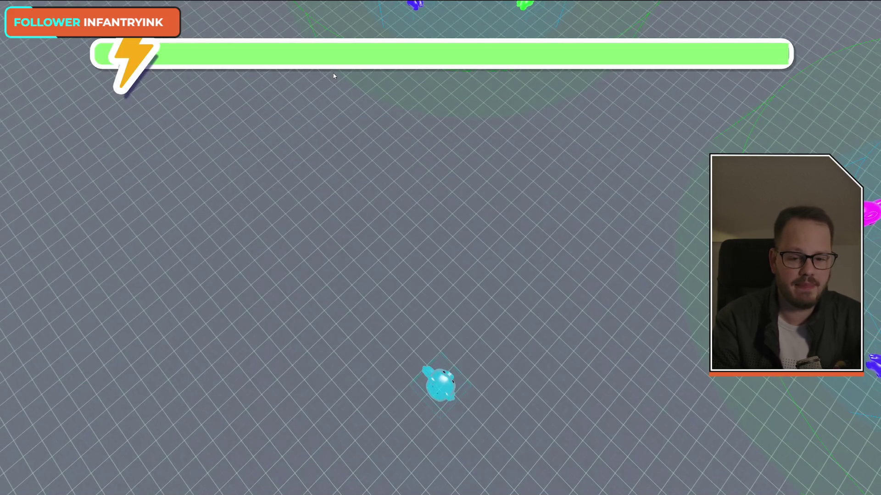
key(alt+Tab)
key(alt+Tab)
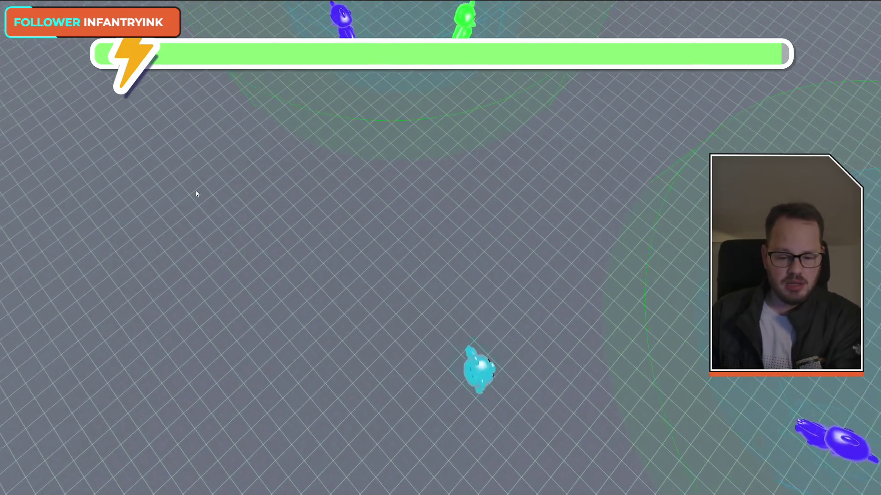
key(c)
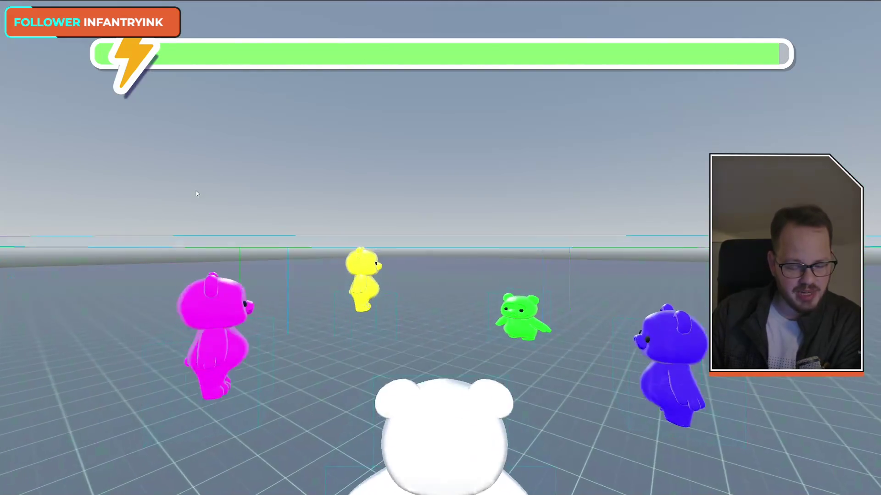
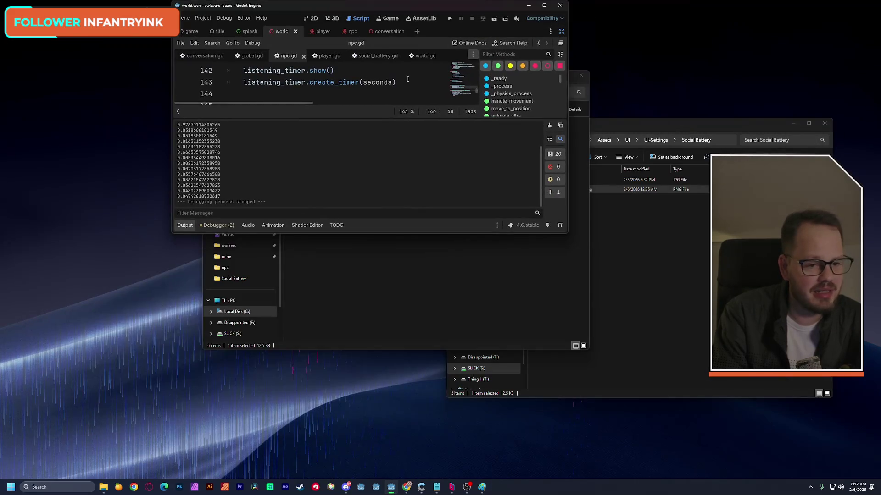
Maximize the editor and delete the print(abs(npc_hue - hue)) line from player_responded.
double_click(328, 6)
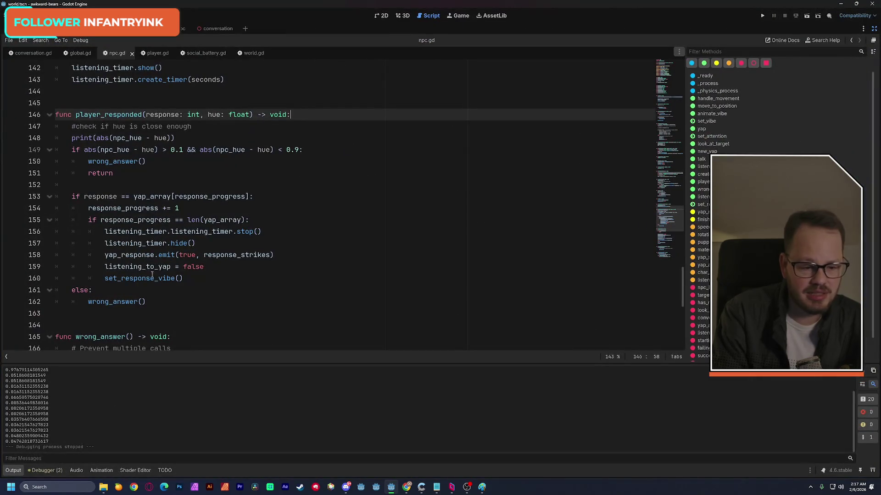
drag(175, 138, 46, 140)
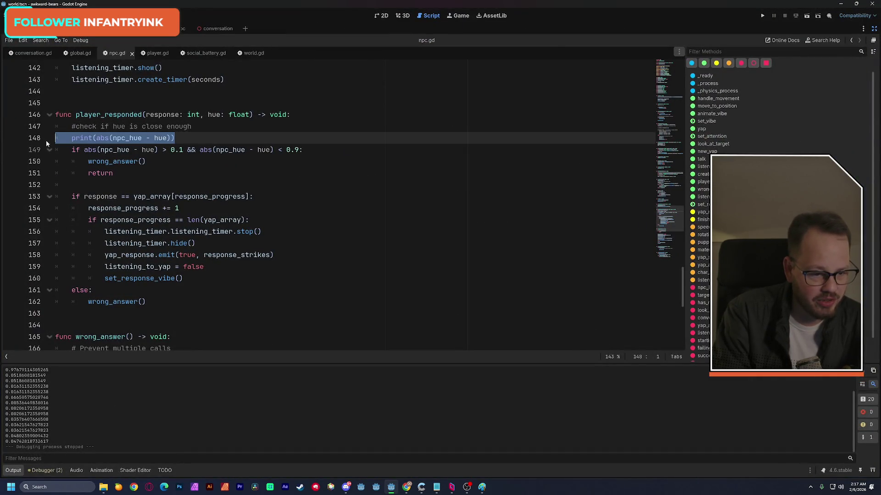
key(BackSpace)
key(BackSpace)
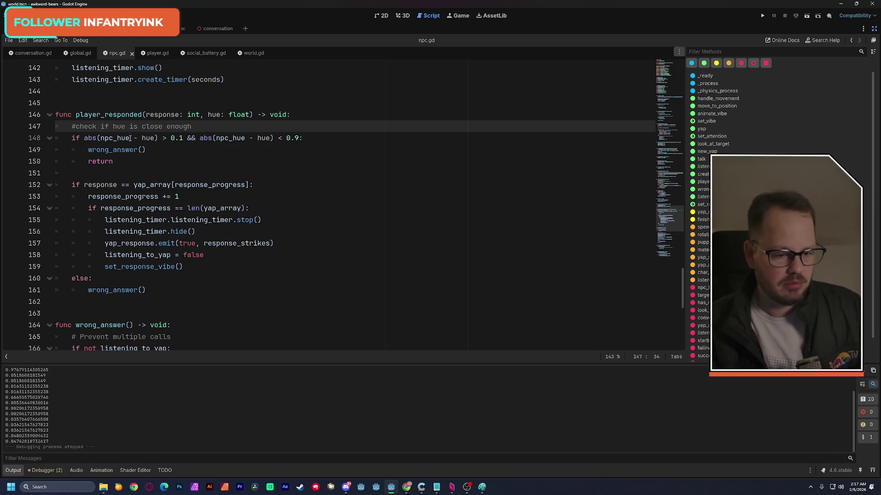
drag(73, 138, 314, 139)
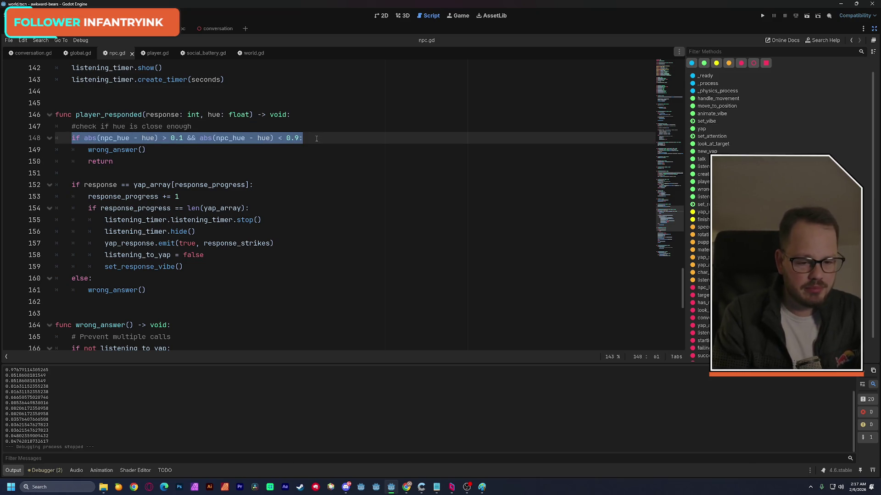
click(319, 120)
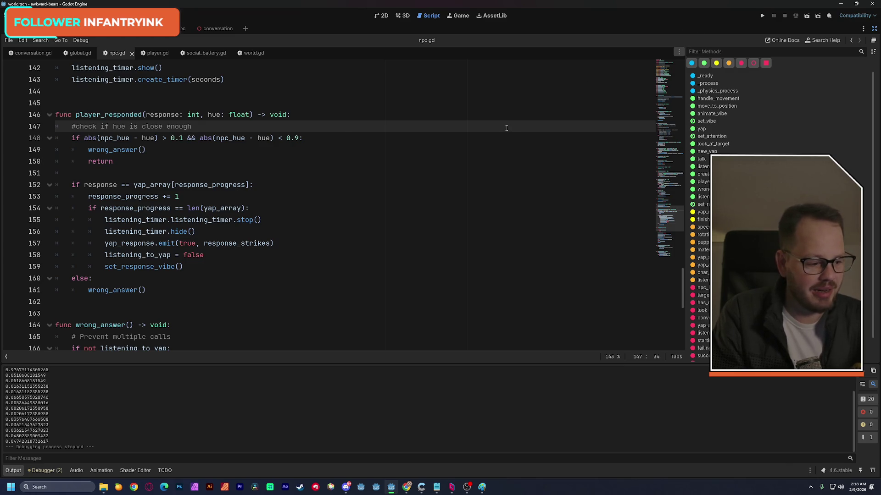
key(alt+Tab)
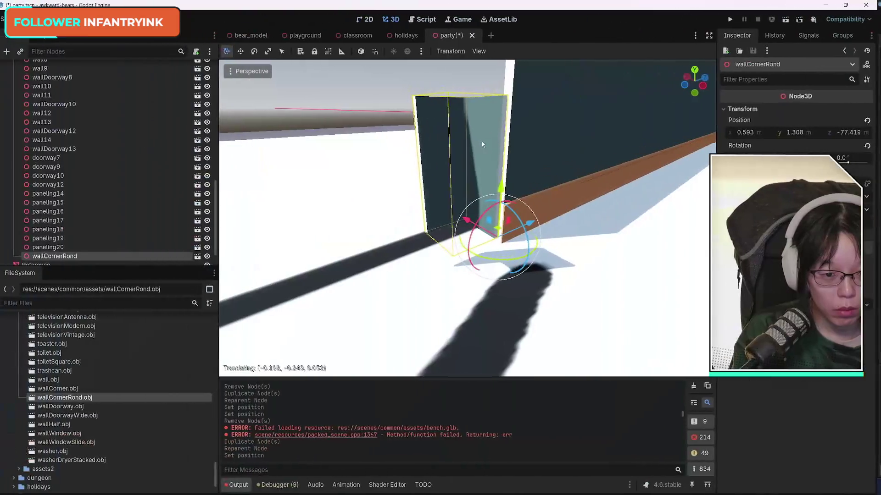
Lower wallCornerRond and slide it against the wall end, to about (1.009, 0.807, -76.911).
drag(489, 150, 574, 274)
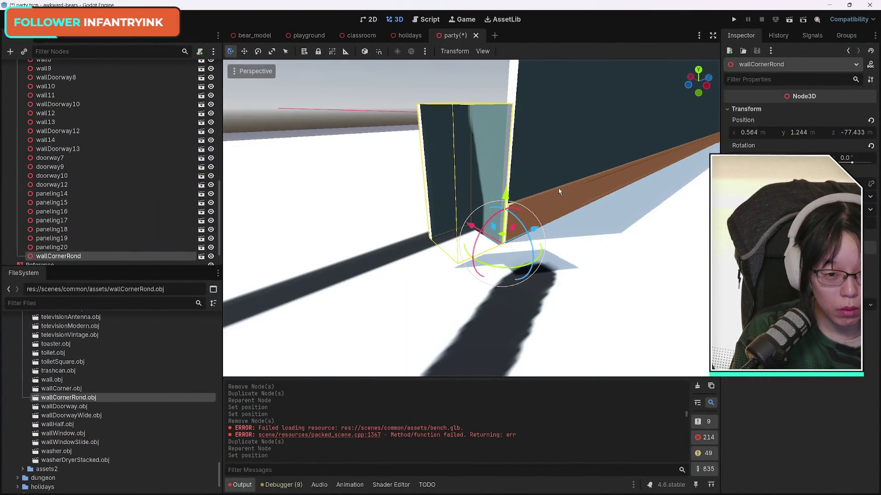
key(ctrl+z)
mouse_move(488, 158)
mouse_down()
mouse_move(479, 237)
mouse_move(460, 256)
mouse_move(537, 250)
mouse_up()
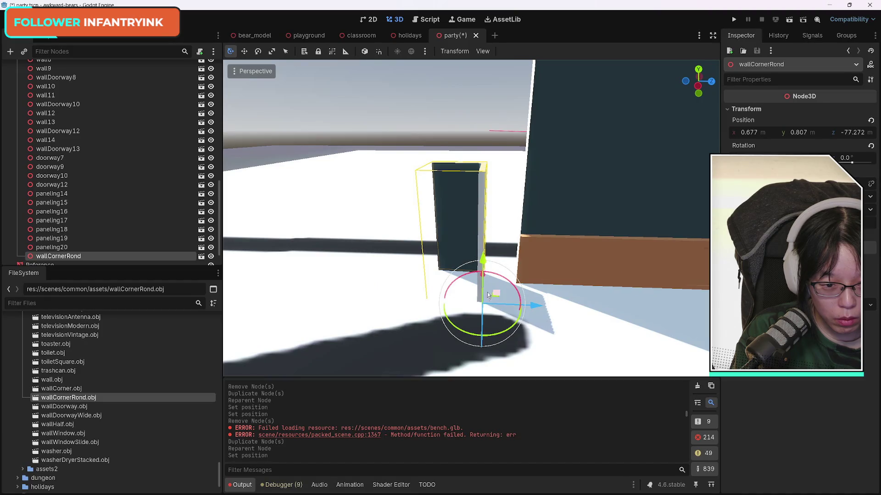
drag(486, 279, 488, 268)
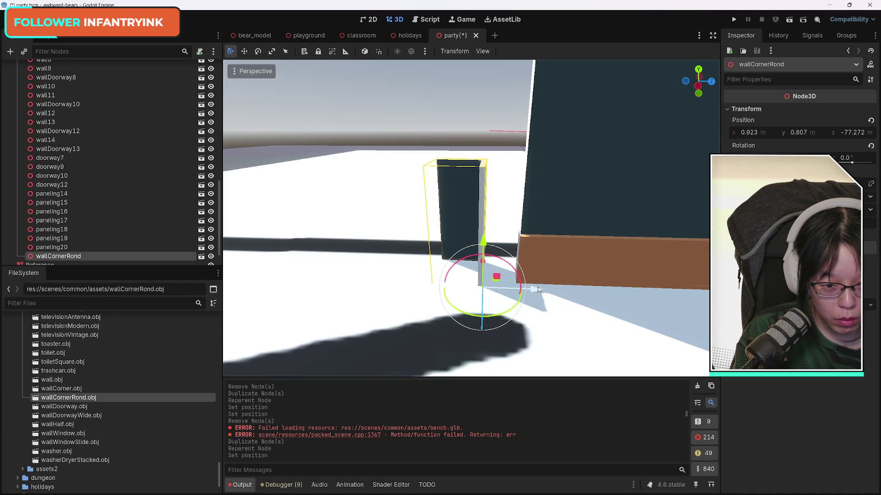
drag(539, 290, 570, 289)
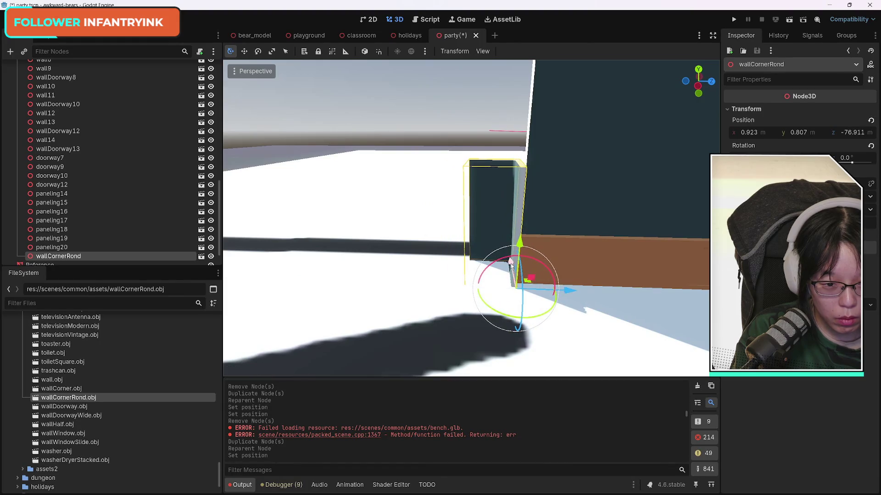
drag(510, 262, 509, 259)
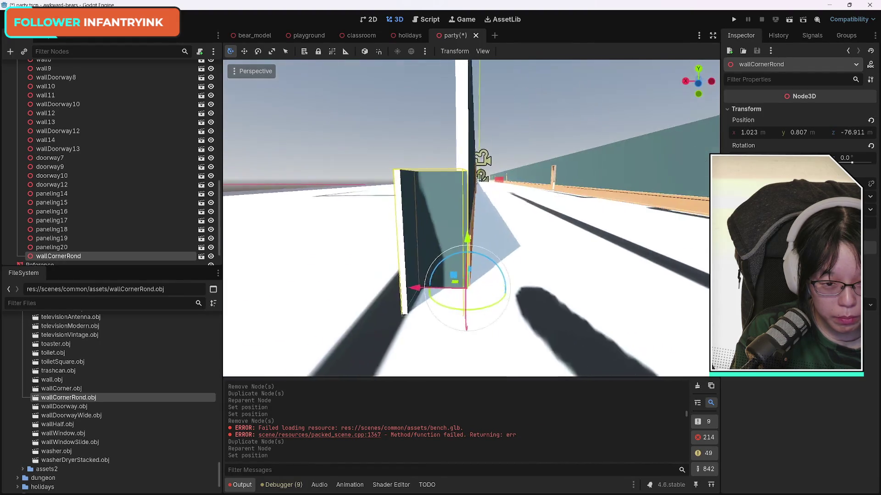
scroll(464, 287, up, 3)
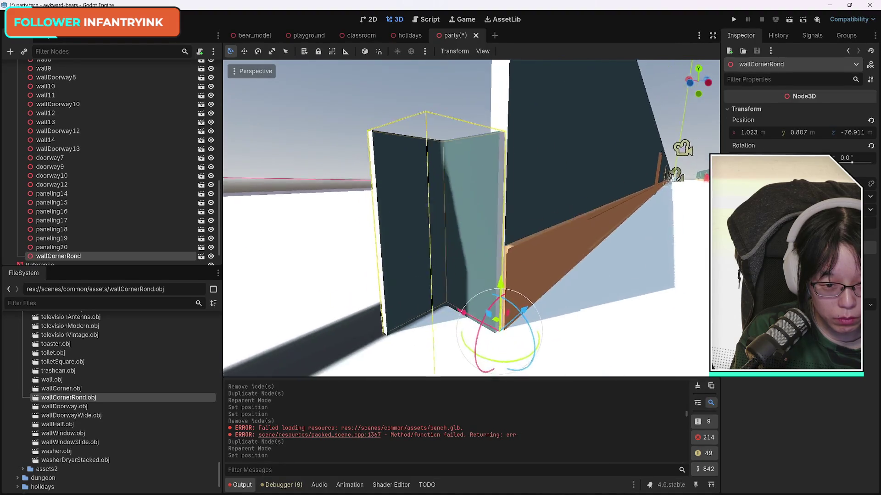
drag(464, 288, 481, 288)
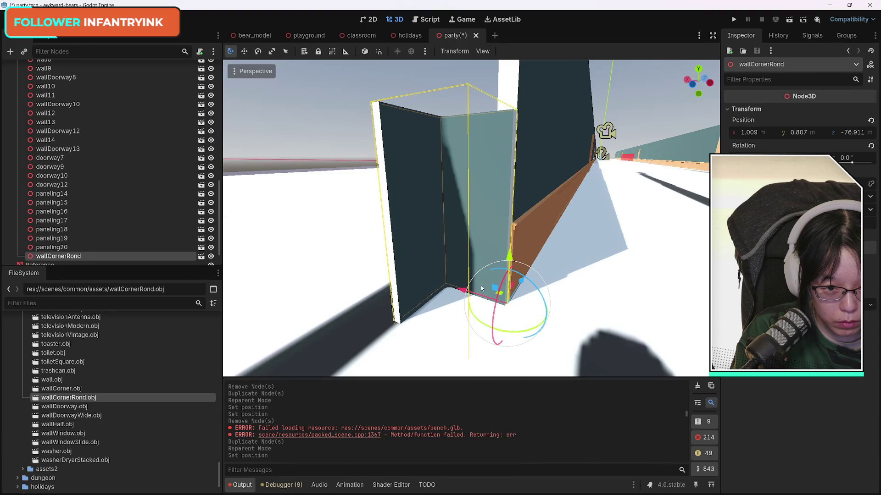
scroll(646, 298, down, 5)
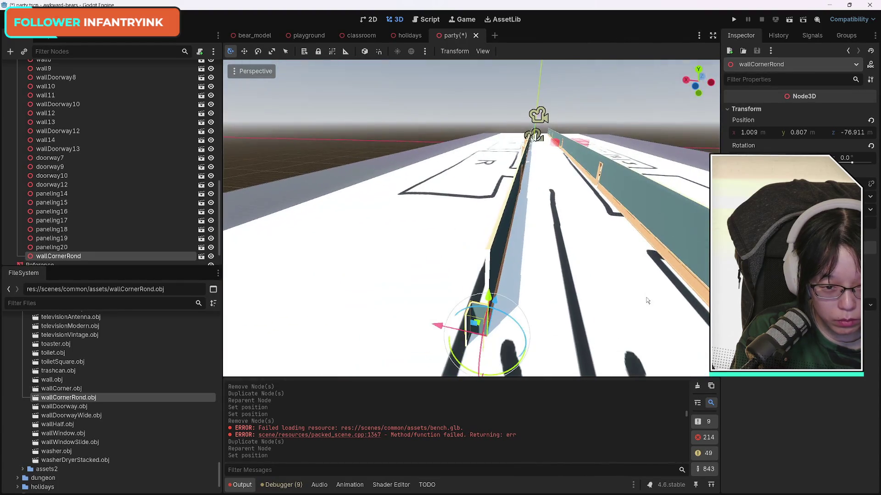
Rotate wallCornerRond about 136 degrees and shift it along Z to -77.702.
drag(647, 301, 564, 291)
drag(514, 264, 492, 263)
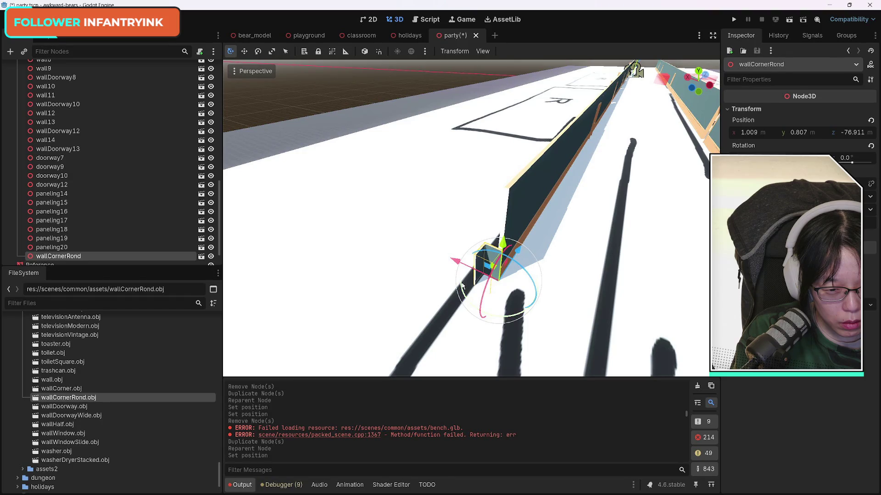
mouse_move(462, 285)
mouse_down()
mouse_move(515, 301)
mouse_move(546, 260)
mouse_move(552, 275)
mouse_move(616, 265)
mouse_up()
scroll(577, 268, up, 3)
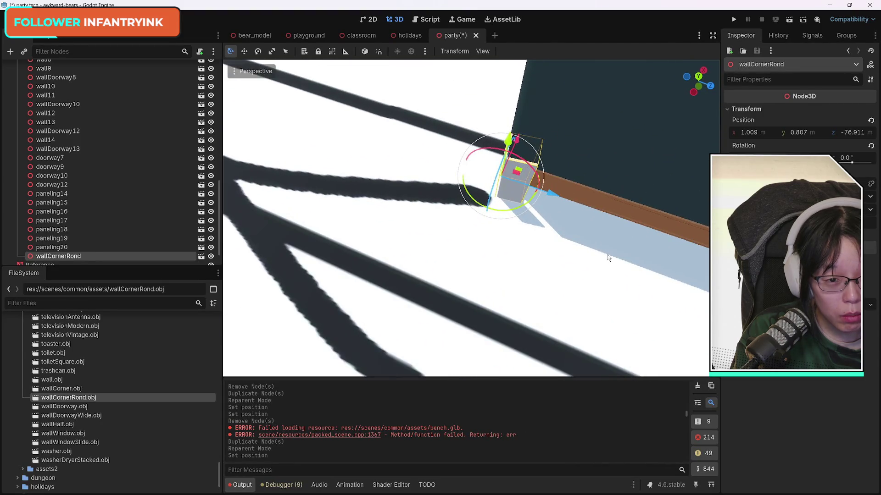
key(ctrl+z)
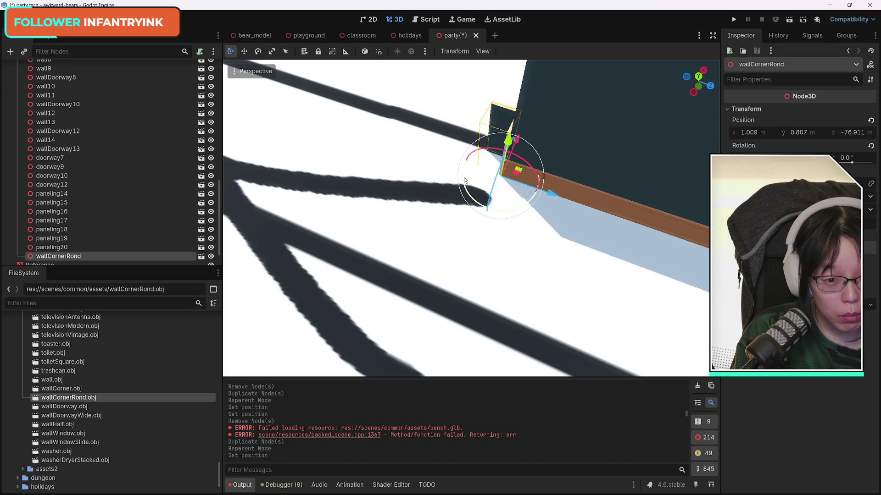
click(486, 189)
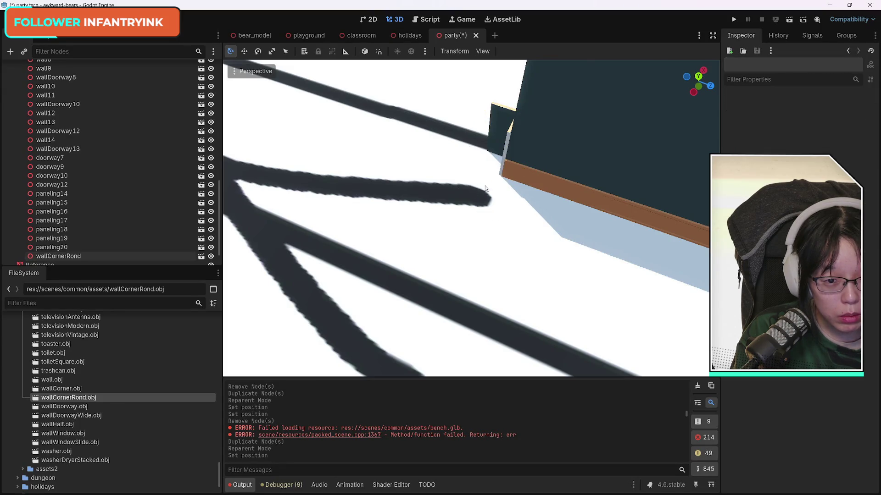
click(500, 118)
mouse_move(464, 182)
mouse_down()
mouse_move(558, 228)
mouse_move(608, 222)
mouse_move(693, 190)
mouse_move(723, 151)
mouse_up()
drag(504, 176, 472, 160)
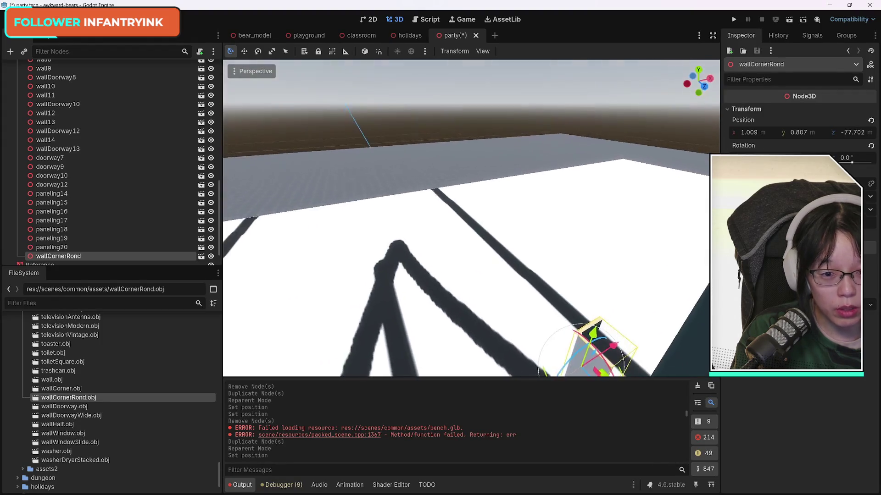